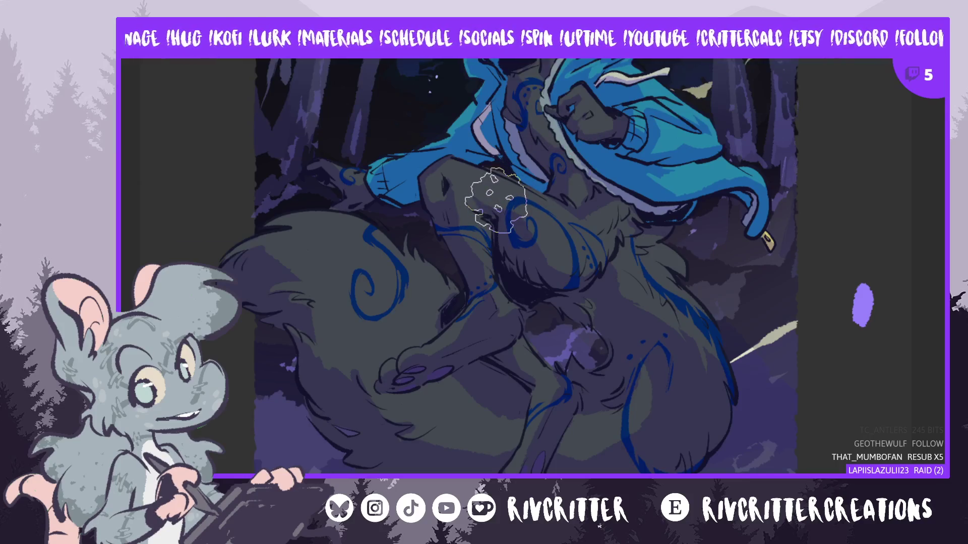
# Flip the canvas view back to normal with M and pan up to the wolf's head
pyautogui.press('m')
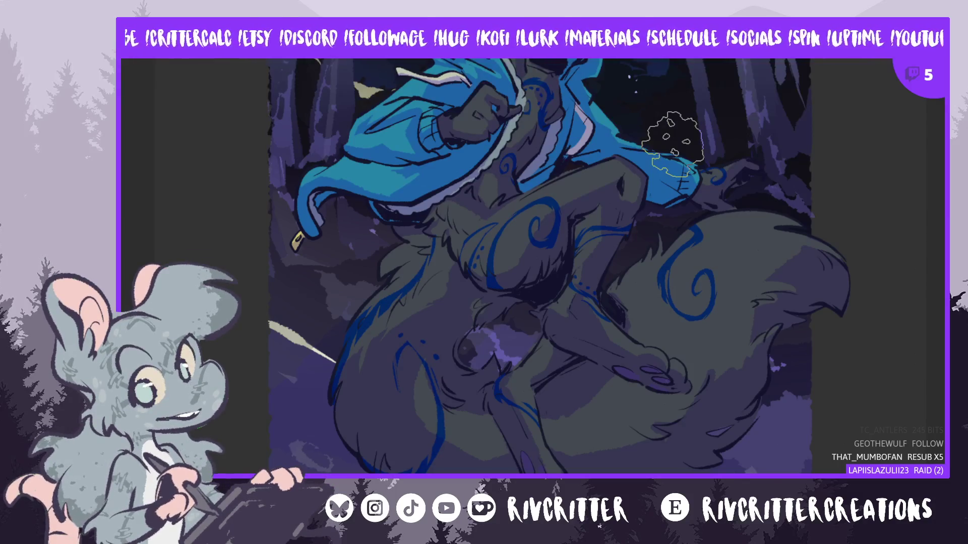
pyautogui.scroll(3, 673, 144)
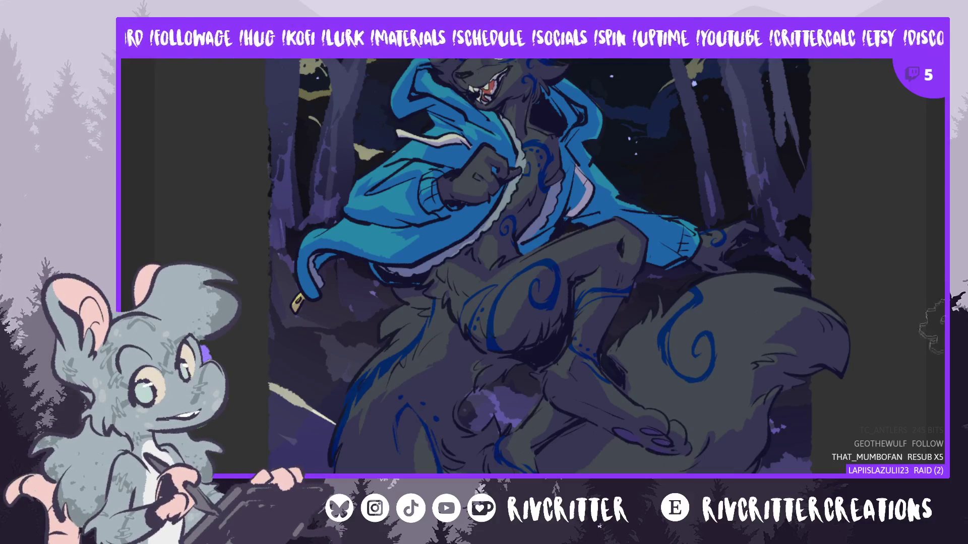
# Pan to the head fur, then mirror the view and restore it to check the blue strands
pyautogui.scroll(3, 931, 325)
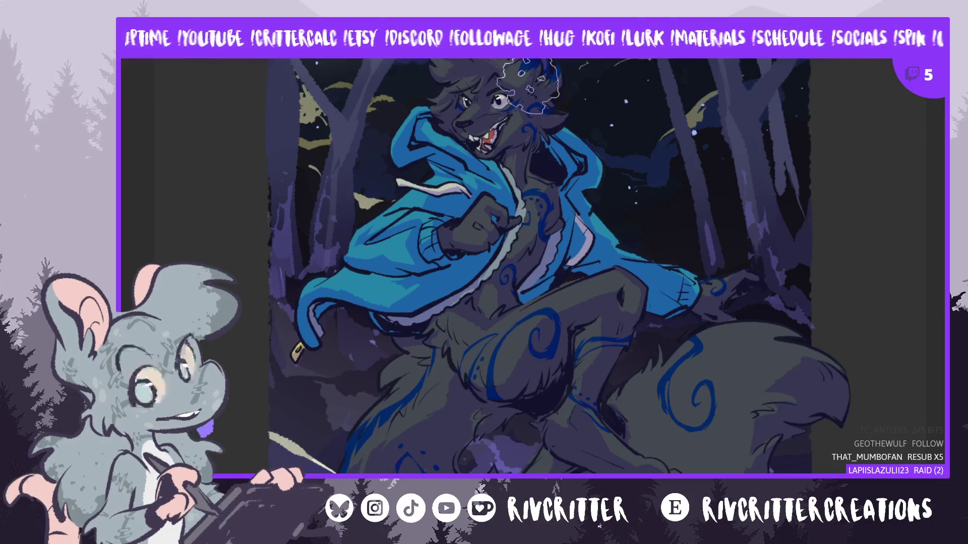
pyautogui.press('m')
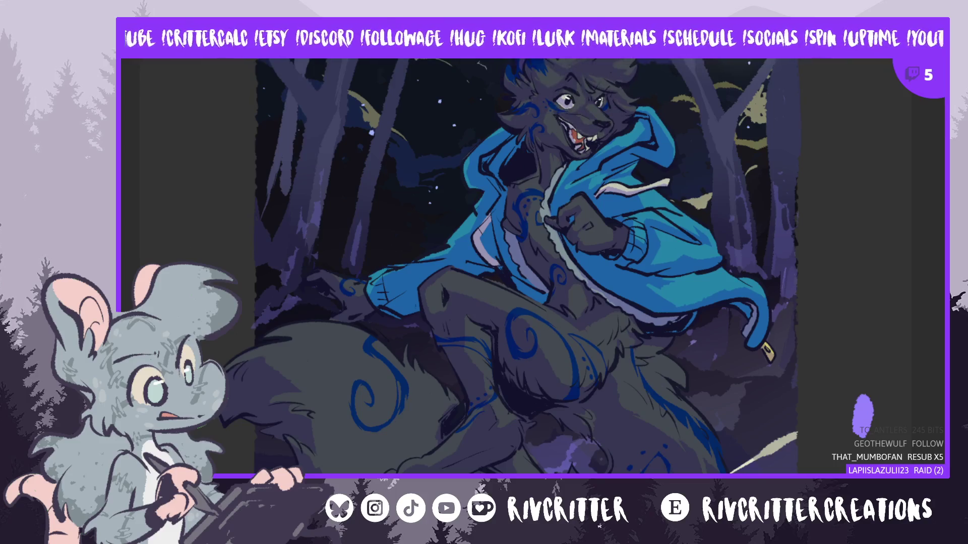
pyautogui.press('m')
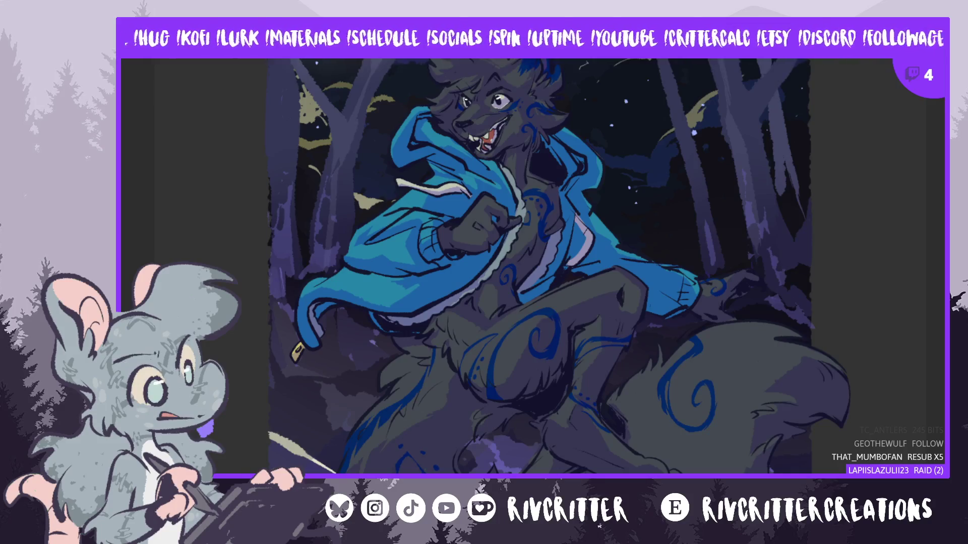
# Move down to the wolf's body and mirror the view to check the fur shading
pyautogui.scroll(-3, 555, 273)
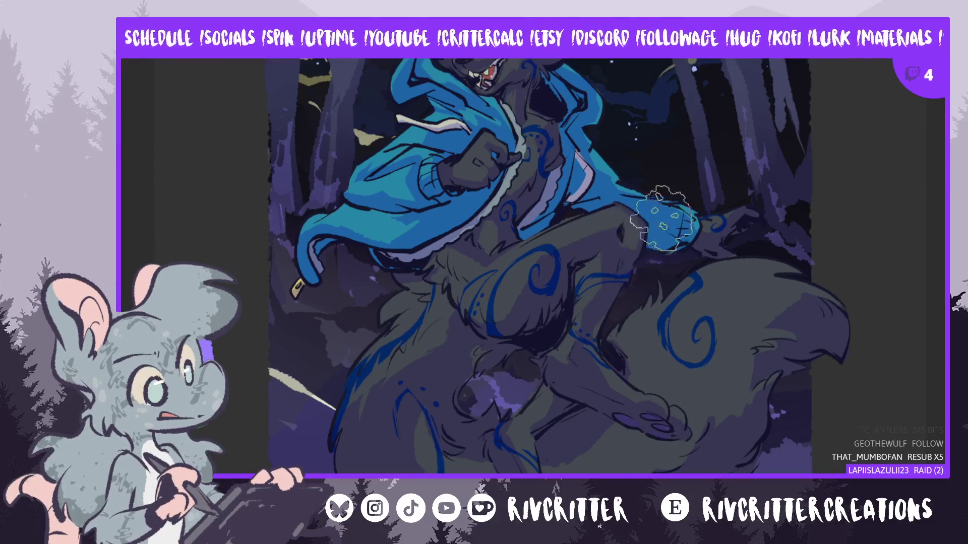
pyautogui.press('m')
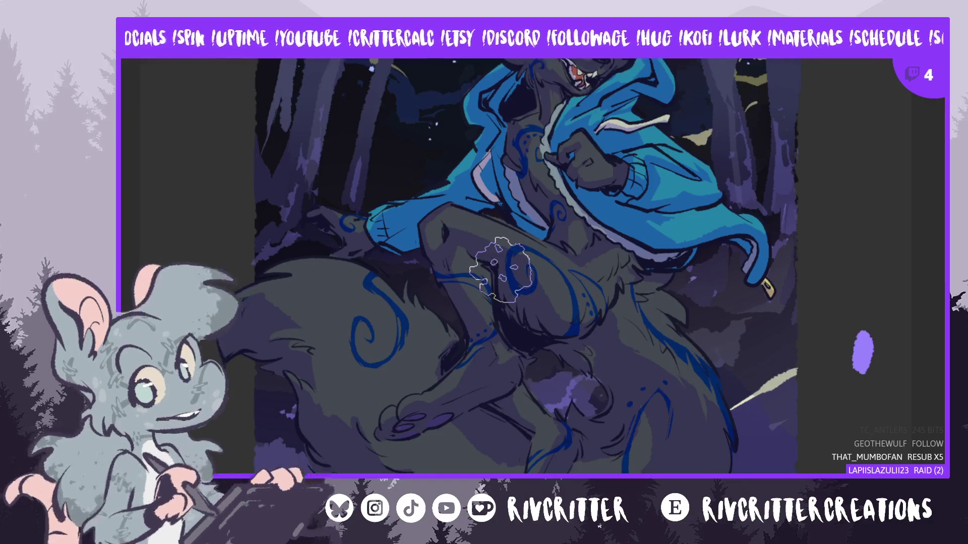
# Pan along the thigh and tail while shading the fur with blue swirl markings
pyautogui.scroll(-3, 526, 268)
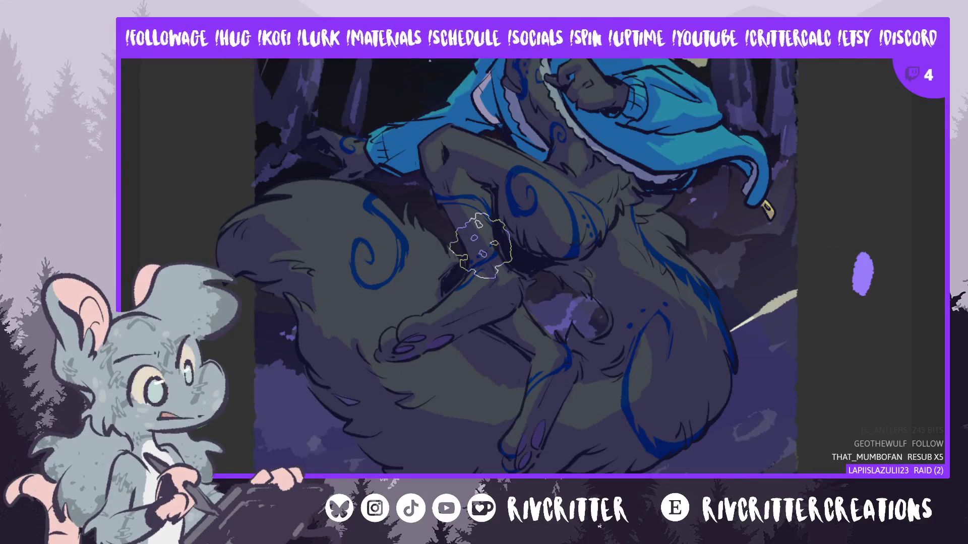
pyautogui.scroll(-3, 480, 246)
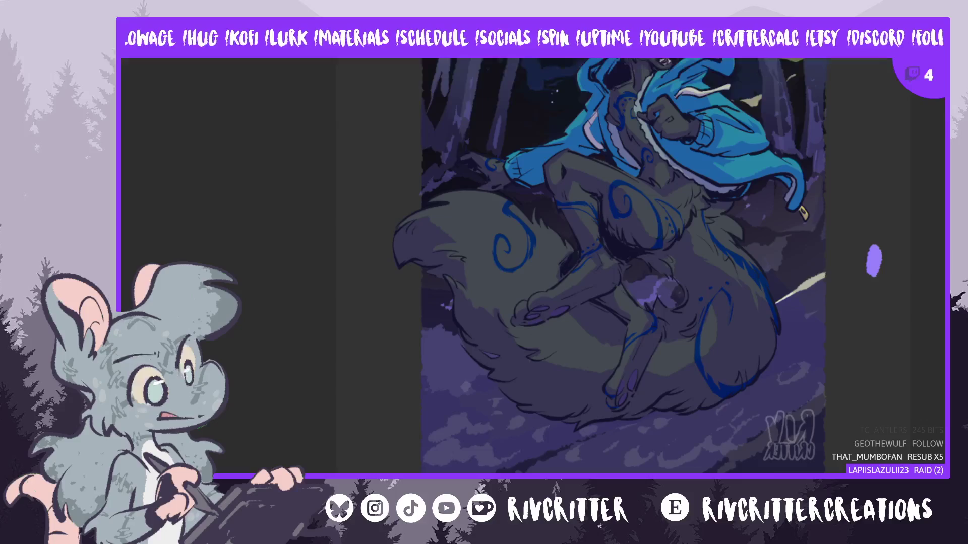
pyautogui.scroll(3, 623, 266)
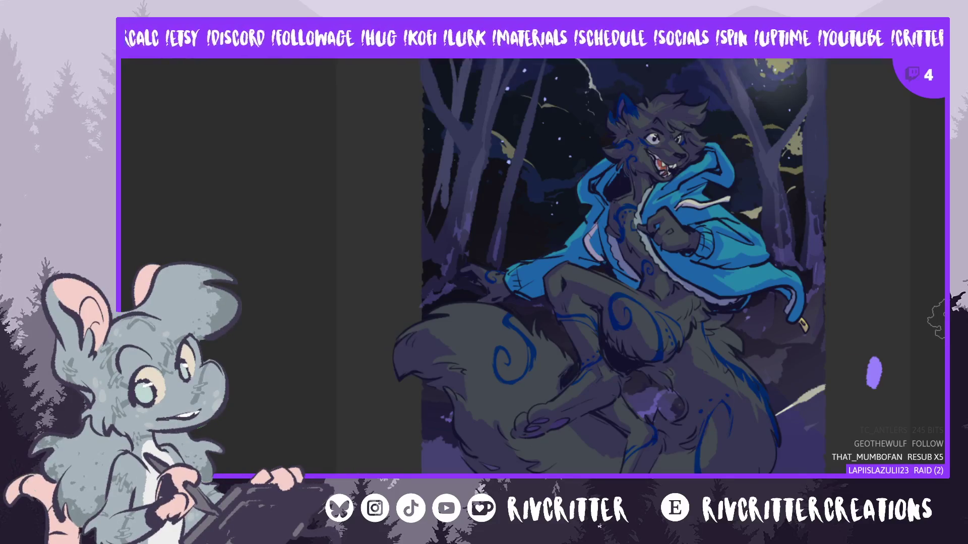
# Zoom in slightly and mirror the view so the wolf faces the other way
pyautogui.scroll(1, 582, 266)
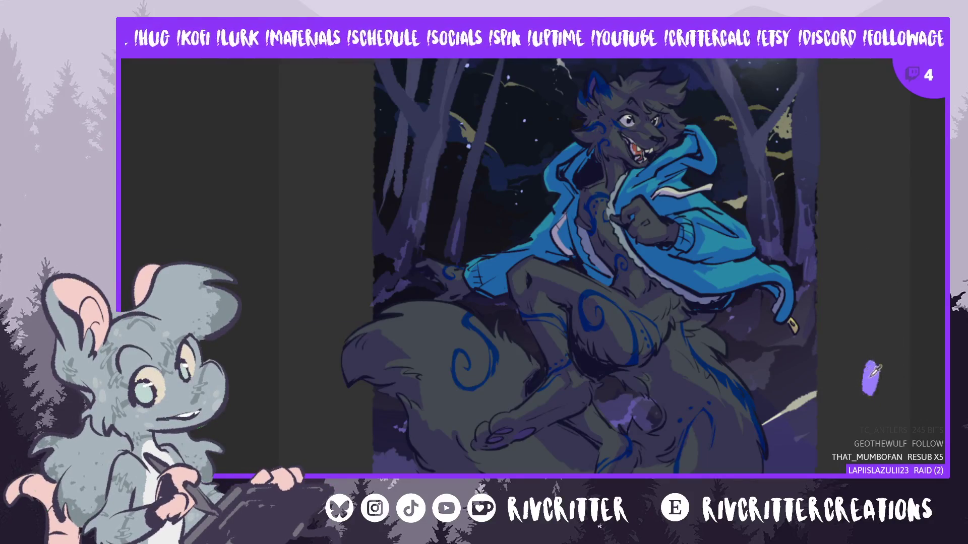
pyautogui.press('m')
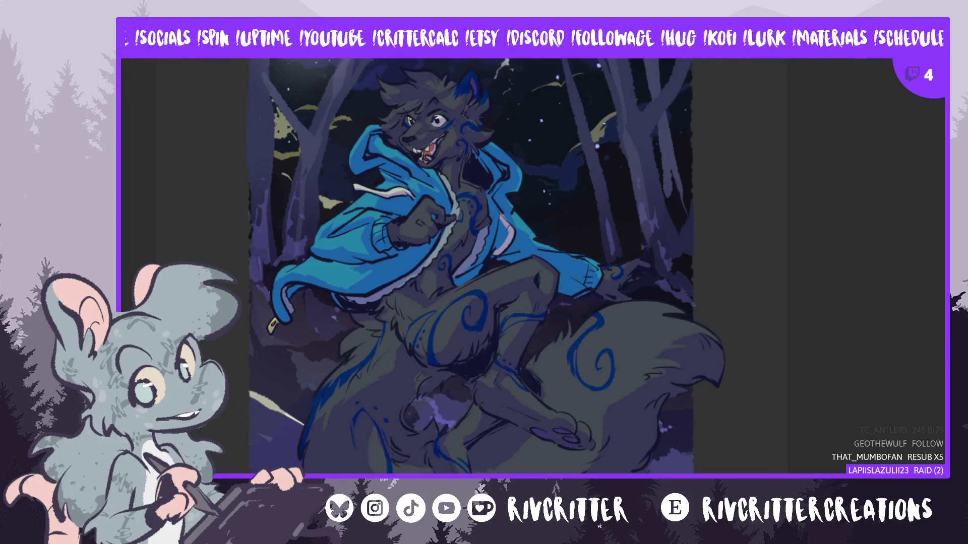
# Flip the canvas view back to its original orientation
pyautogui.press('m')
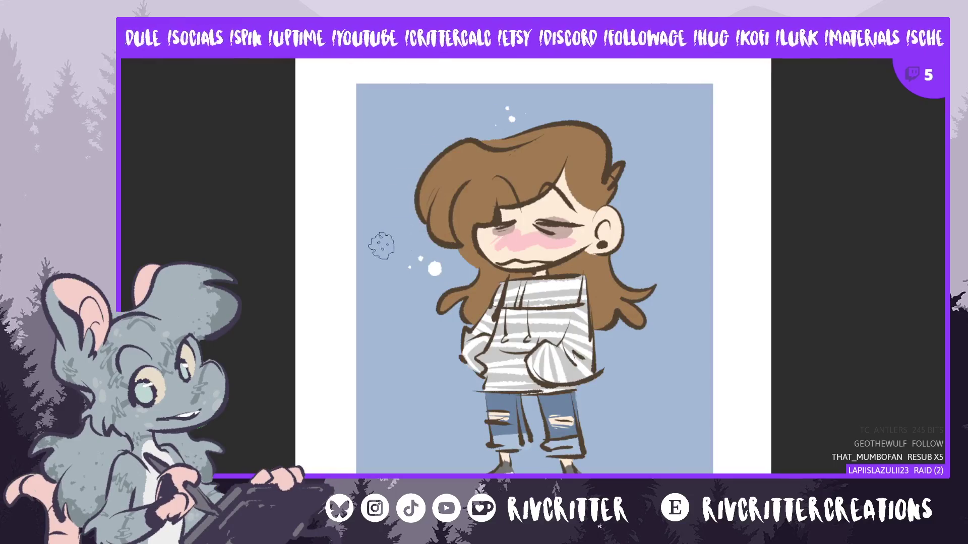
# Pan up and left across the brown-haired girl drawing on a transparent background
pyautogui.scroll(1, 473, 327)
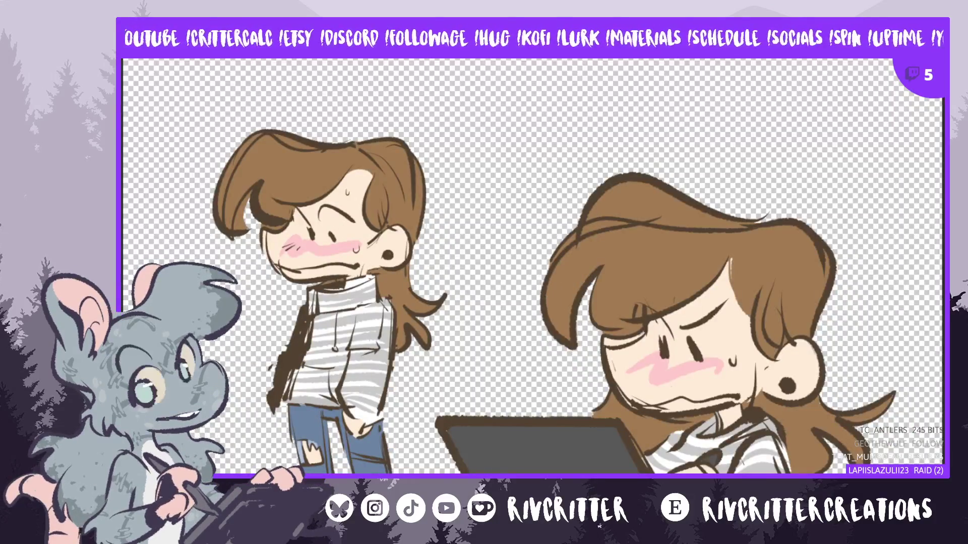
pyautogui.hscroll(-5, 534, 272)
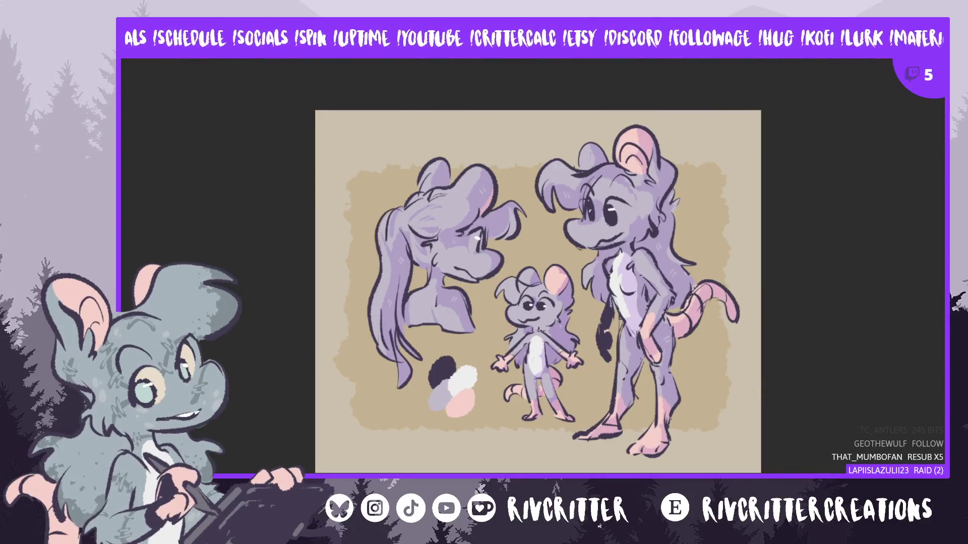
# Scroll the night-forest canvas to bring the hooded wolf back into view
pyautogui.scroll(-2, 324, 161)
pyautogui.scroll(3, 292, 161)
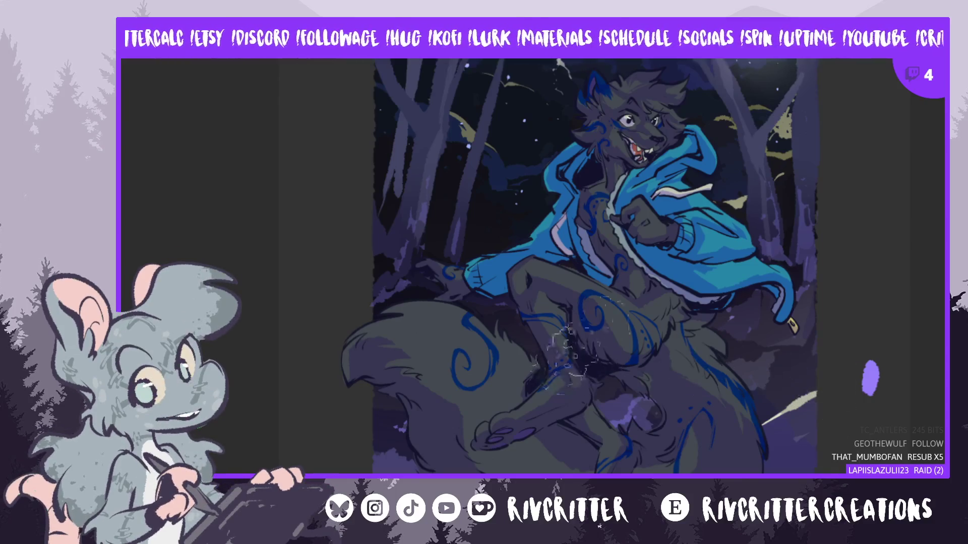
# Revert the hoodie and upper-body darkening, then check the painting mirrored
pyautogui.scroll(1, 781, 216)
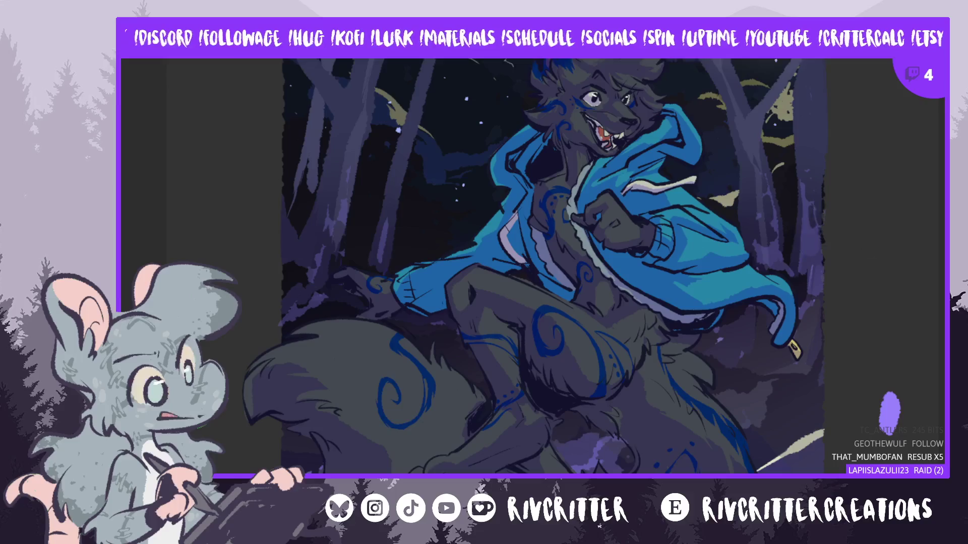
pyautogui.scroll(3, 889, 409)
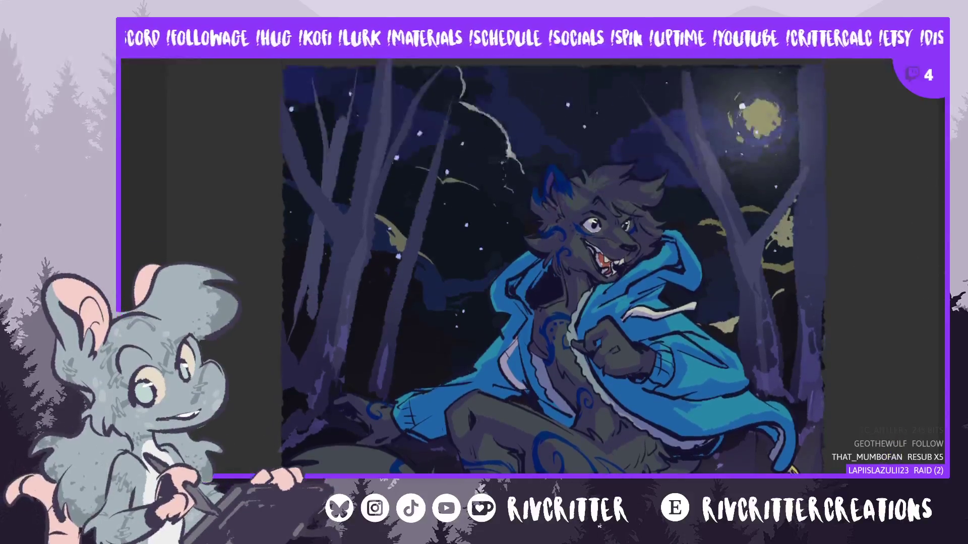
pyautogui.scroll(-5, 939, 313)
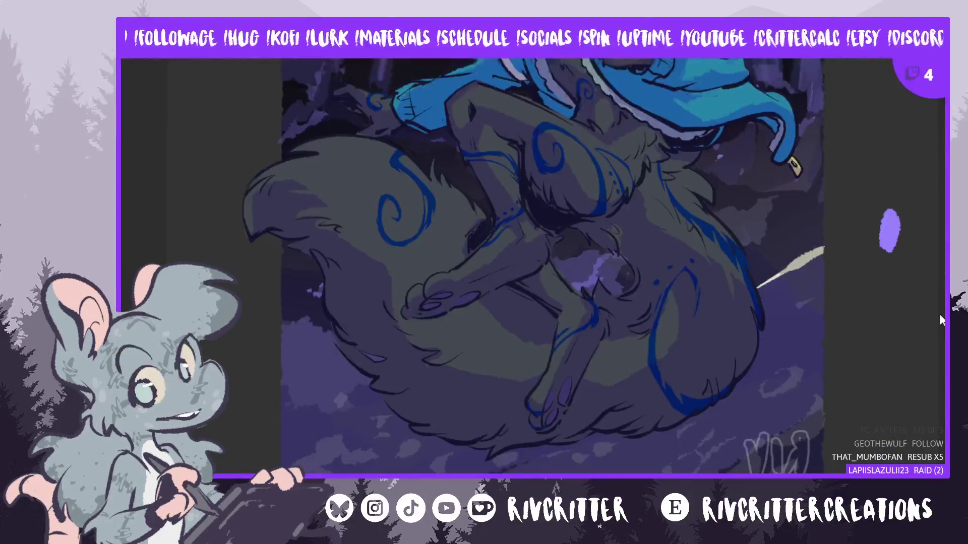
pyautogui.scroll(2, 939, 313)
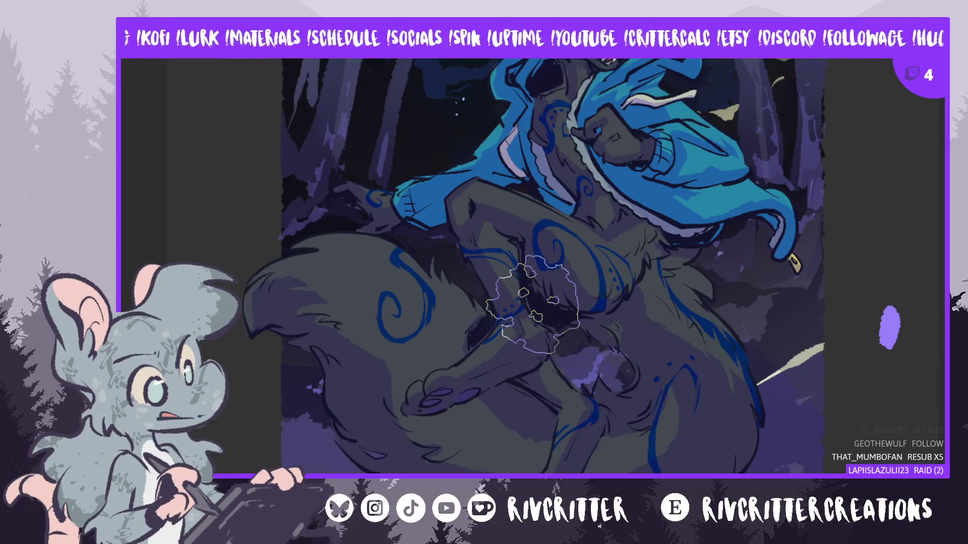
pyautogui.hotkey('ctrl', 'z')
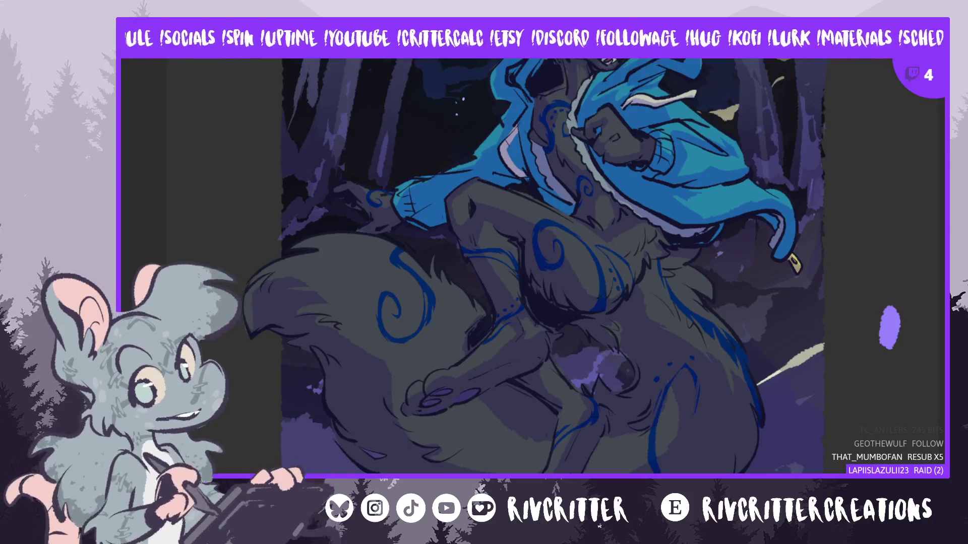
pyautogui.press('m')
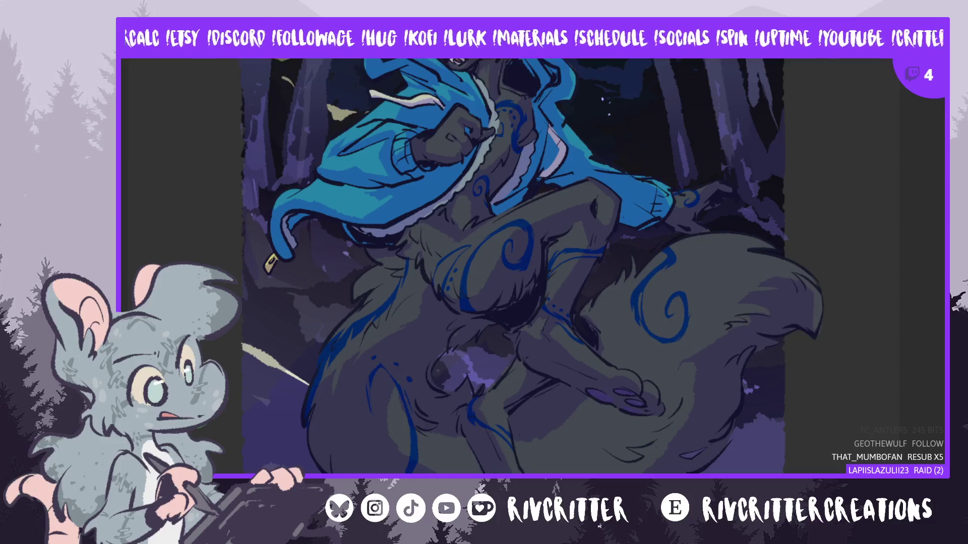
# Undo the darkened sky around the moon and mirror the view so the wolf faces right
pyautogui.scroll(5, 533, 273)
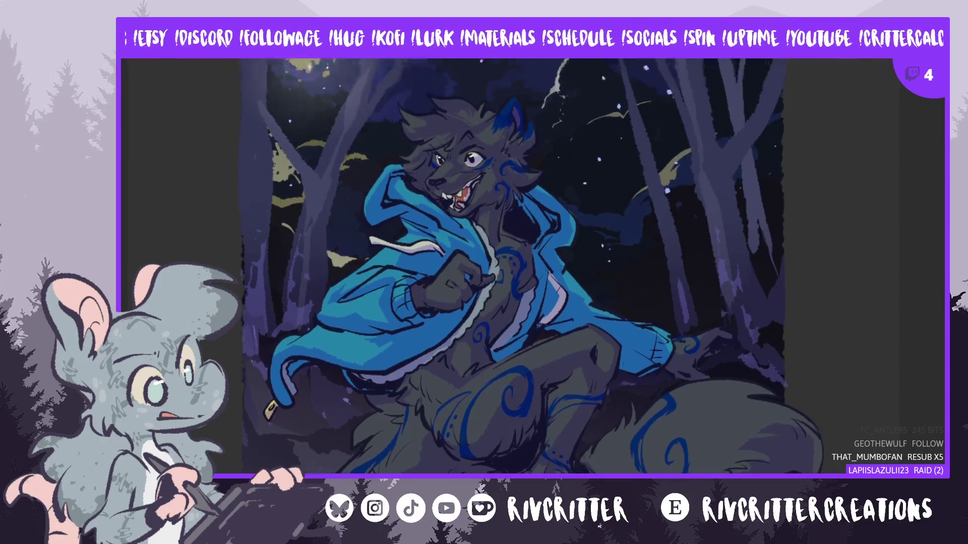
pyautogui.scroll(-1, 536, 194)
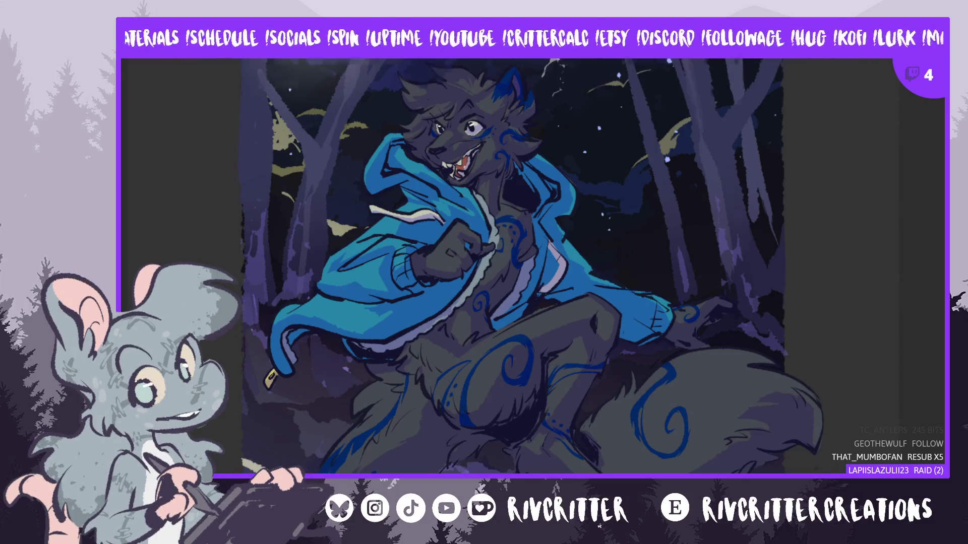
pyautogui.scroll(3, 532, 273)
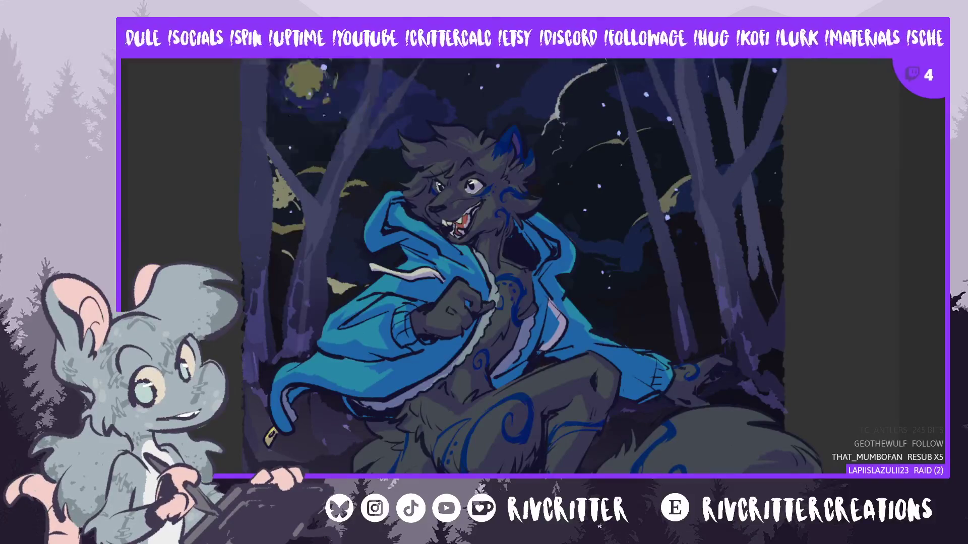
pyautogui.hotkey('ctrl', 'z')
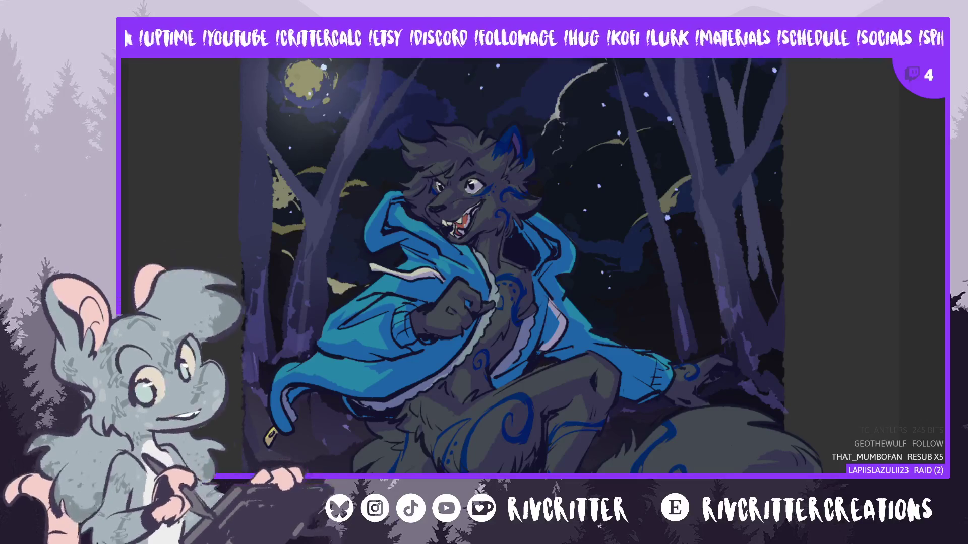
pyautogui.press('m')
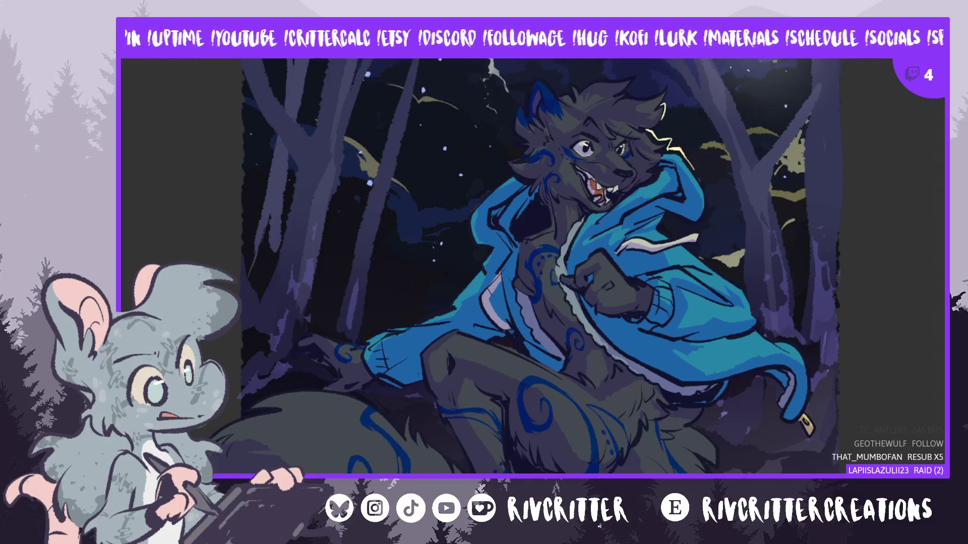
# Paint a thin pale yellow rim light along the wolf's ear edge and ear top
pyautogui.scroll(2, 560, 116)
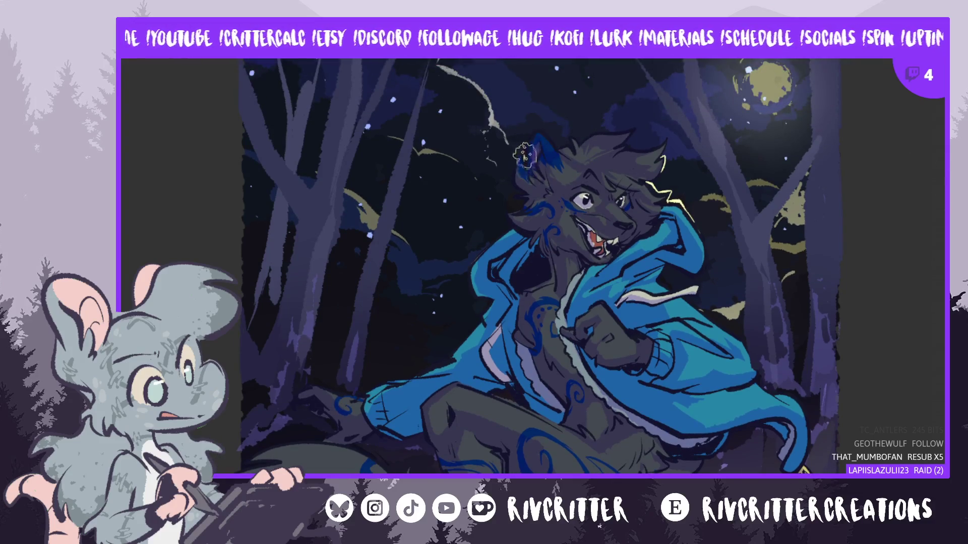
pyautogui.moveTo(525, 160); pyautogui.dragTo(535, 127)
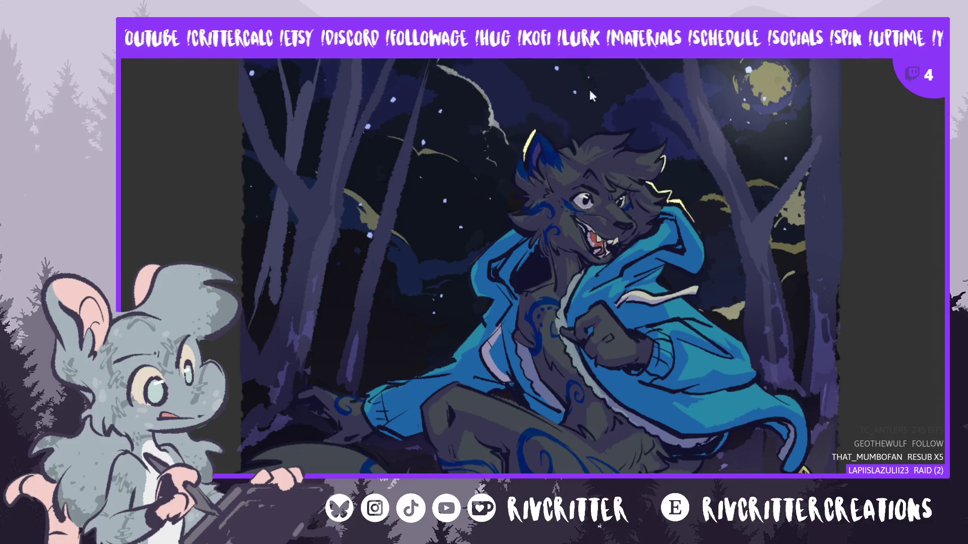
pyautogui.moveTo(535, 130); pyautogui.dragTo(565, 142)
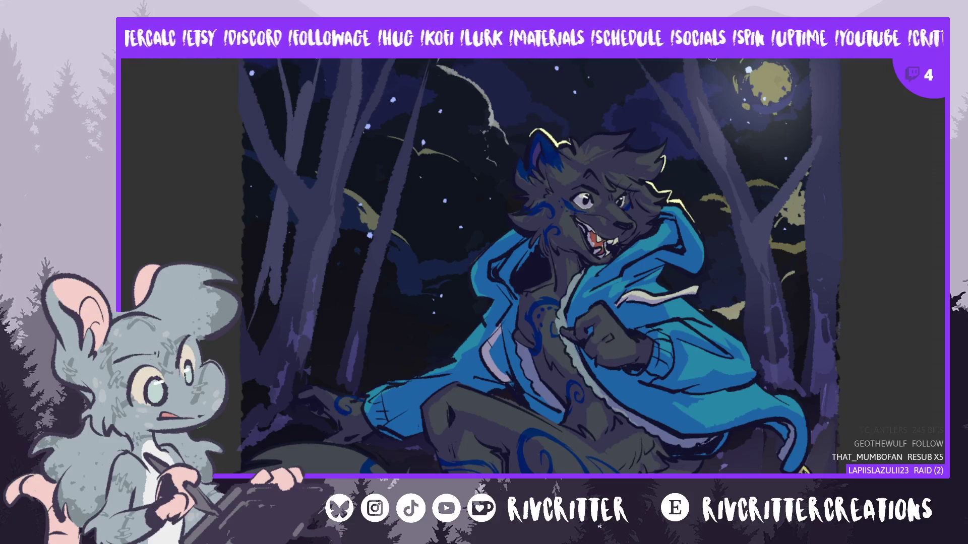
pyautogui.scroll(-2, 679, 214)
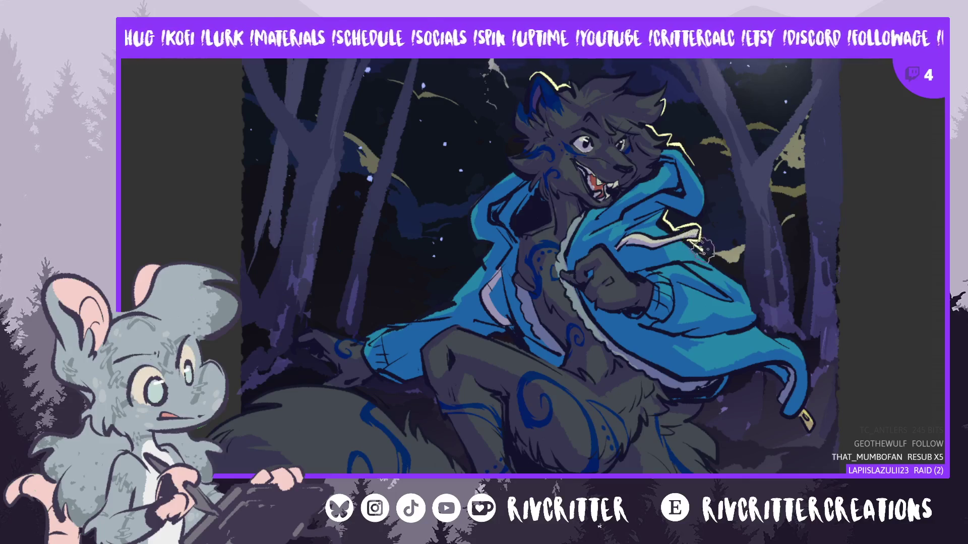
# Mirror the canvas so the wolf faces left, pan across, then flip the view back
pyautogui.press('m')
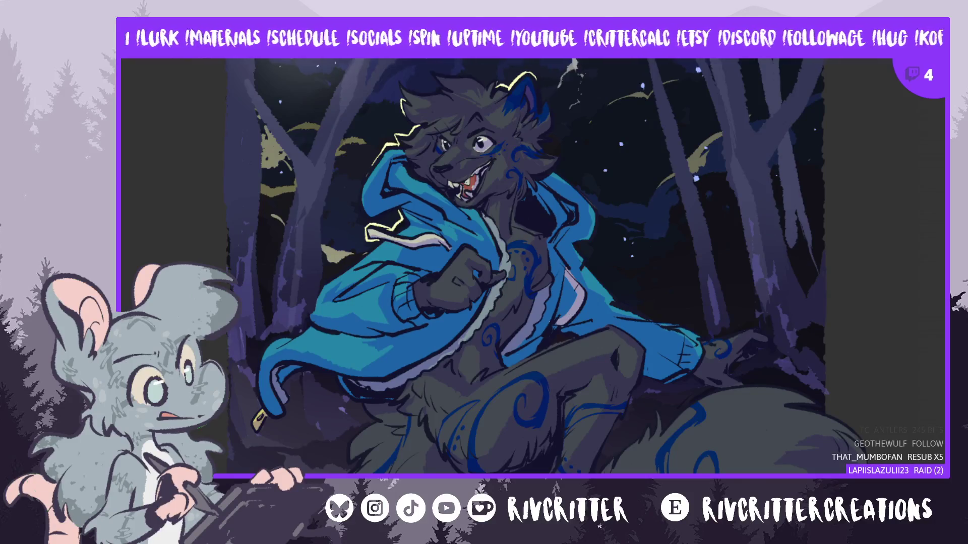
pyautogui.hscroll(-3, 573, 274)
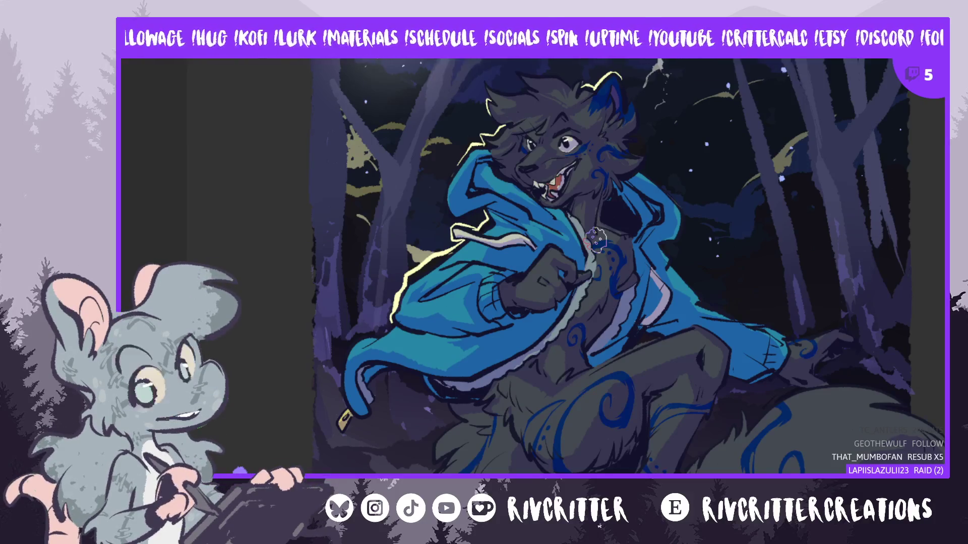
pyautogui.press('m')
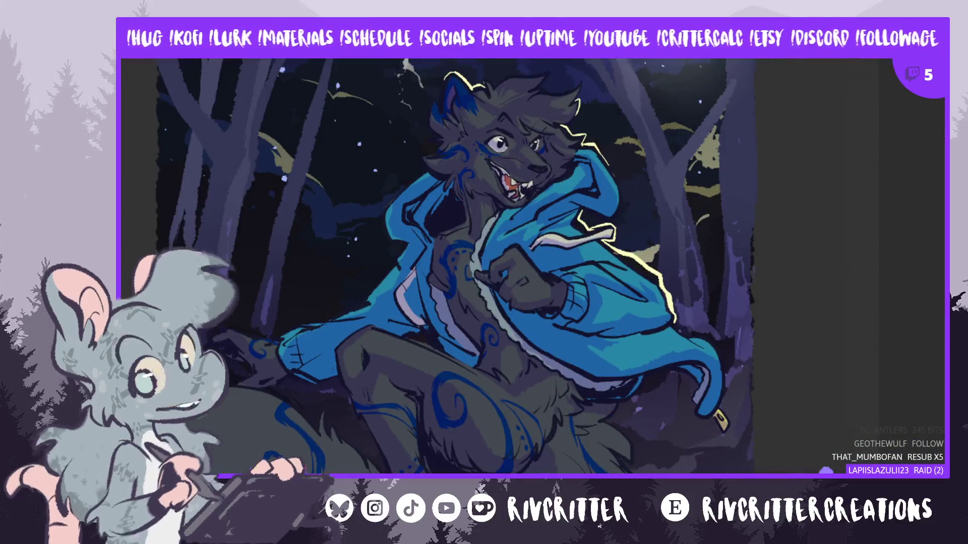
# Pan the painting rightward to centre the wolf's hood and shoulder
pyautogui.moveTo(698, 251); pyautogui.dragTo(738, 250)
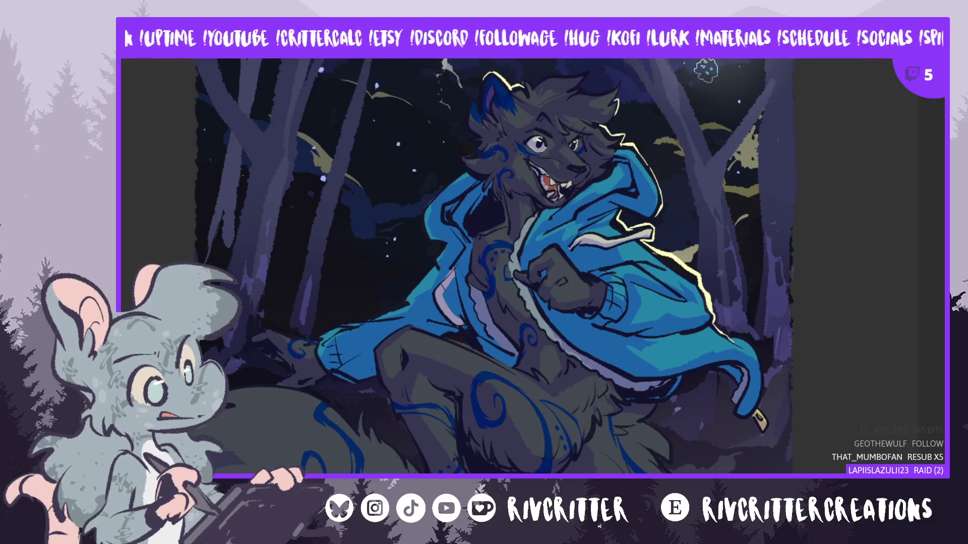
pyautogui.moveTo(706, 71); pyautogui.dragTo(782, 71)
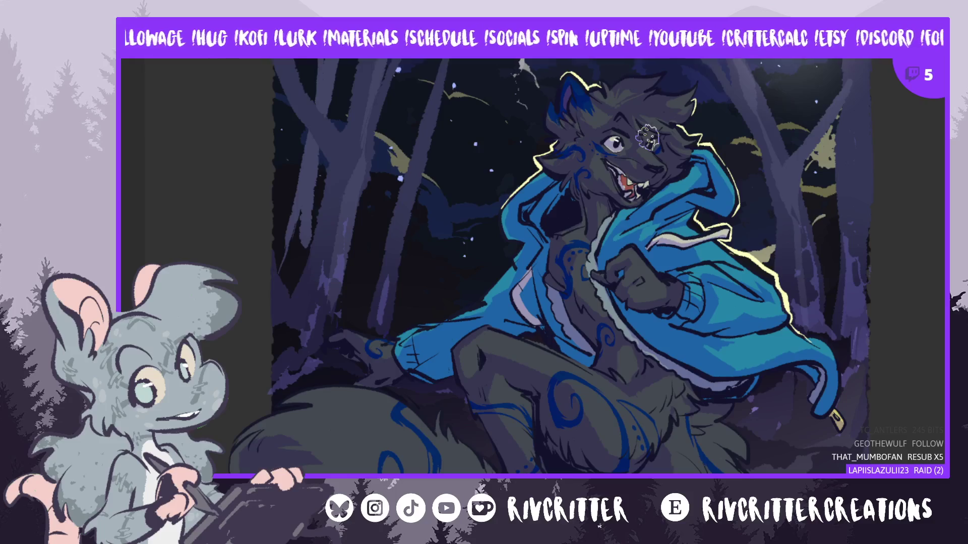
# Mirror the canvas view horizontally with the H shortcut
pyautogui.press('h')
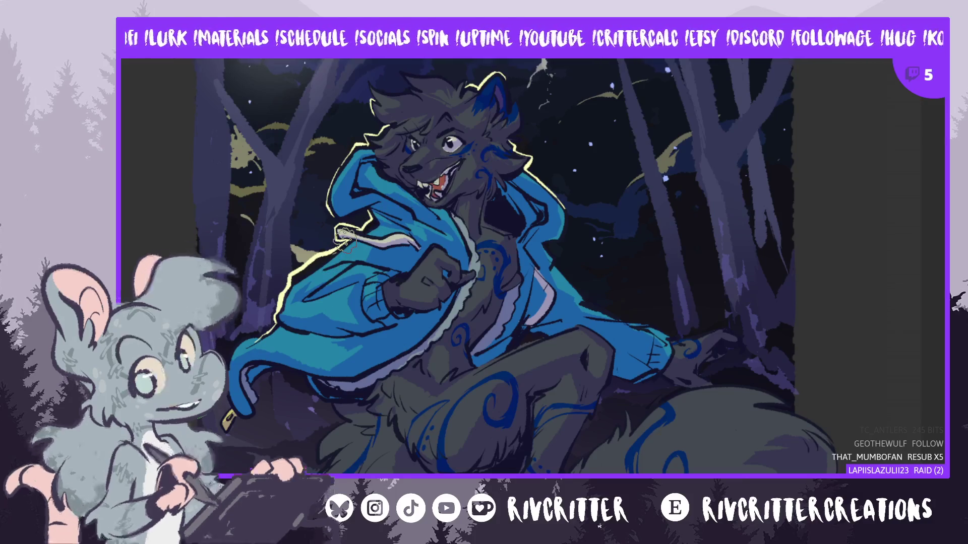
# Scroll down to the wolf's lower body and tail, then mirror the view horizontally
pyautogui.scroll(-2, 522, 267)
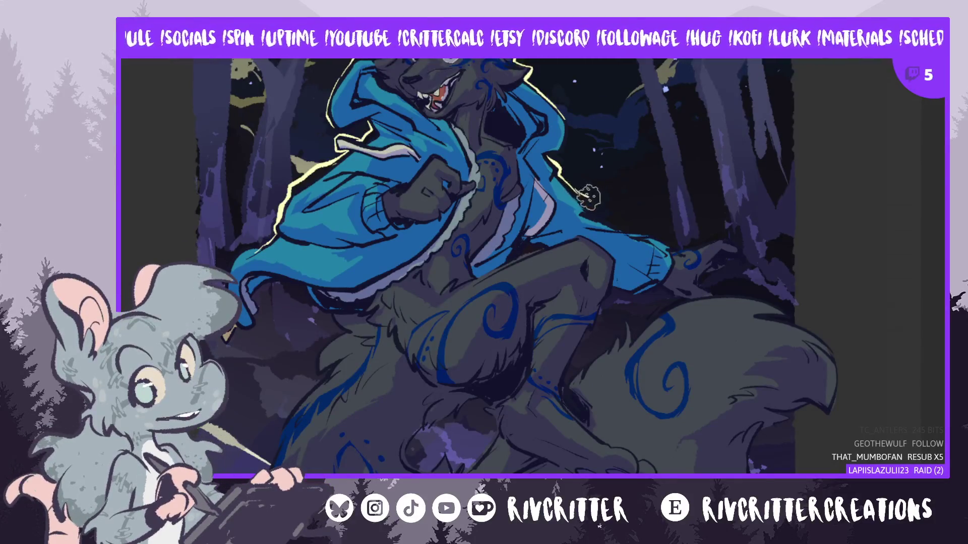
pyautogui.press('h')
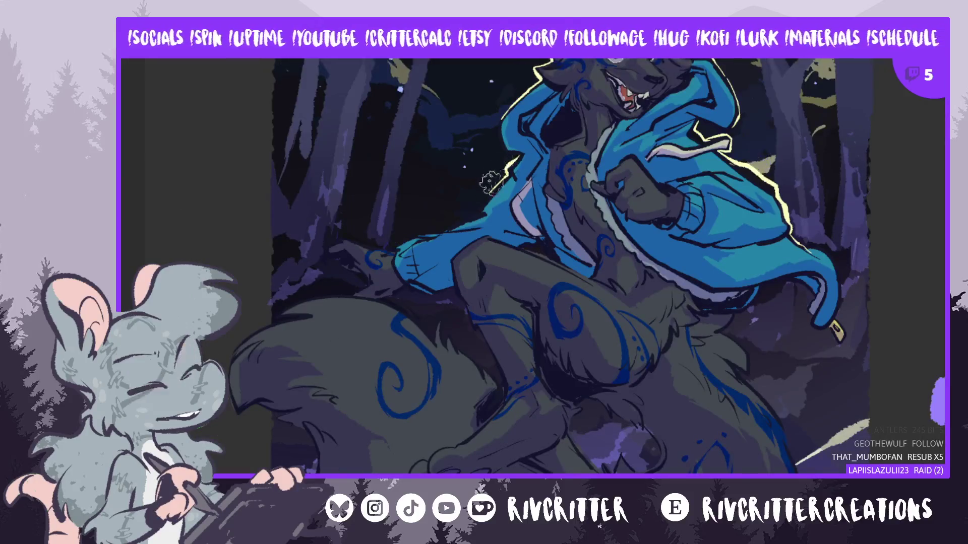
# Paint one pale yellow rim-light stroke down the blue hoodie's edge, then scroll the canvas
pyautogui.moveTo(504, 173); pyautogui.dragTo(478, 209)
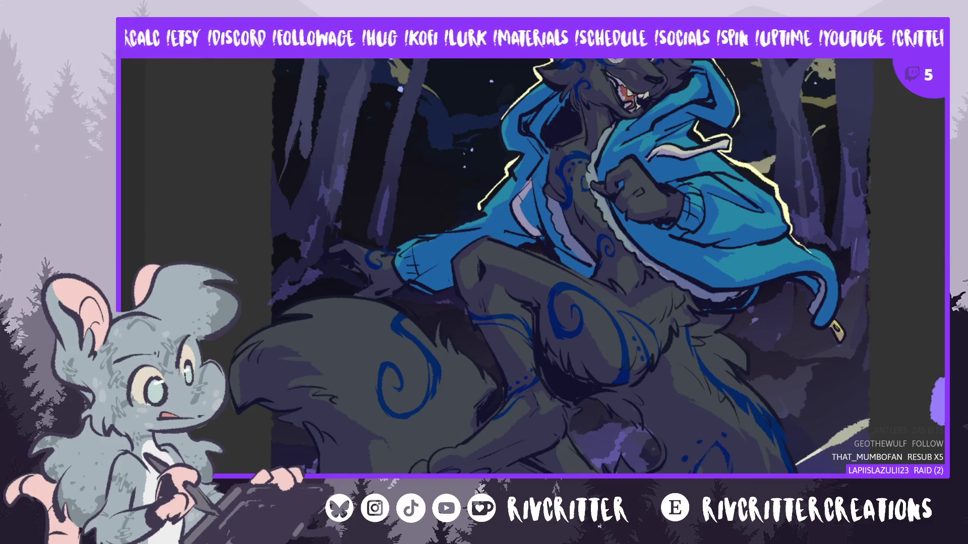
pyautogui.scroll(-3, 565, 109)
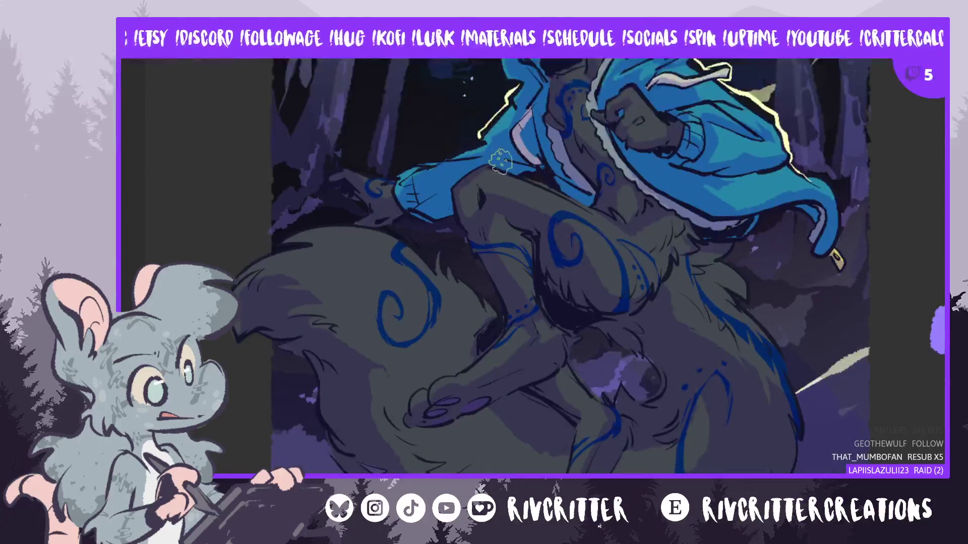
# In a mirrored view, add light highlight streaks over the chest and hoodie edge, then unflip
pyautogui.press('m')
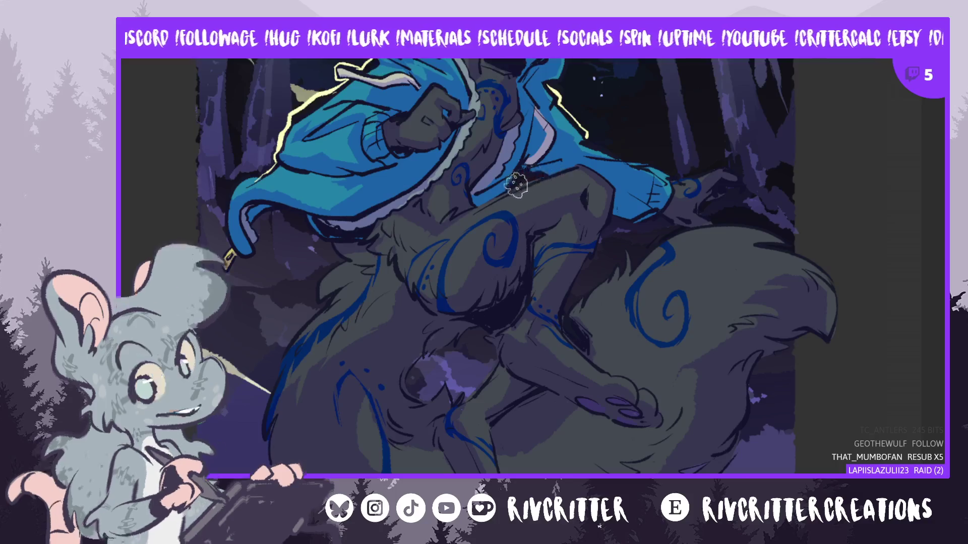
pyautogui.moveTo(479, 204); pyautogui.dragTo(521, 184)
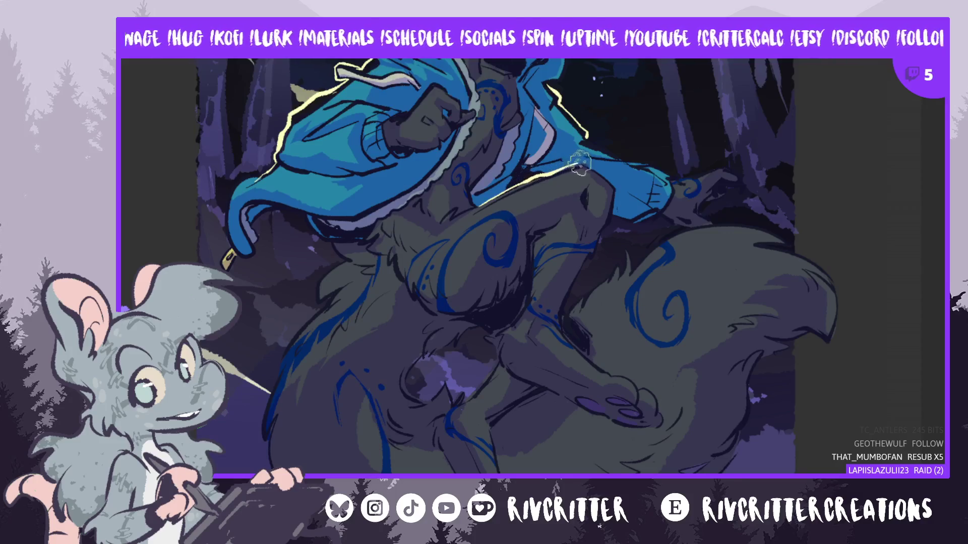
pyautogui.moveTo(579, 163); pyautogui.dragTo(478, 207)
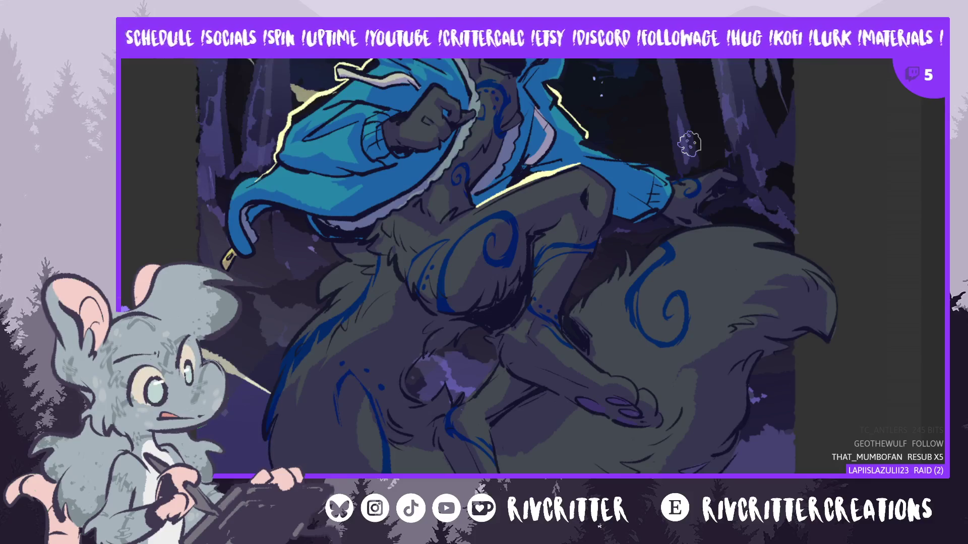
pyautogui.press('m')
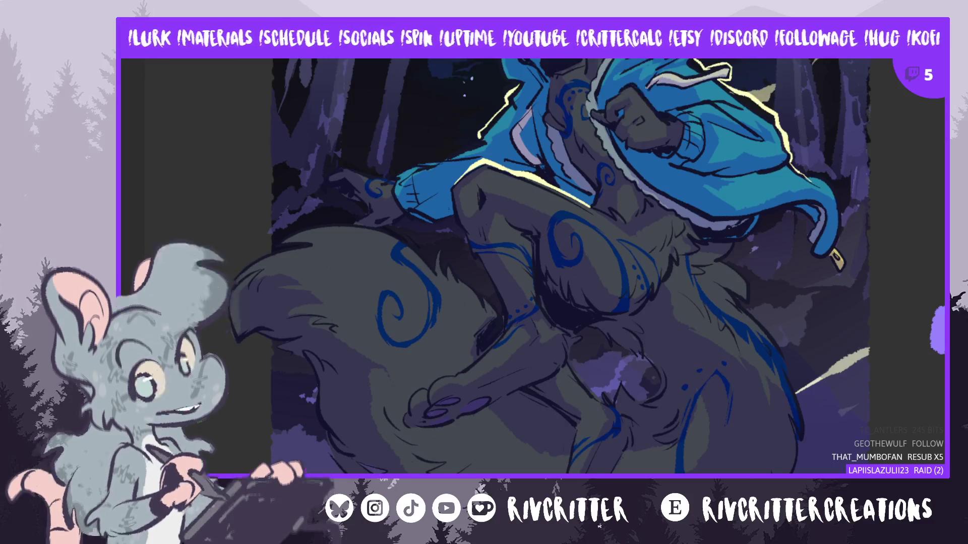
# Flip the canvas horizontally with H so the wolf faces the opposite direction
pyautogui.press('h')
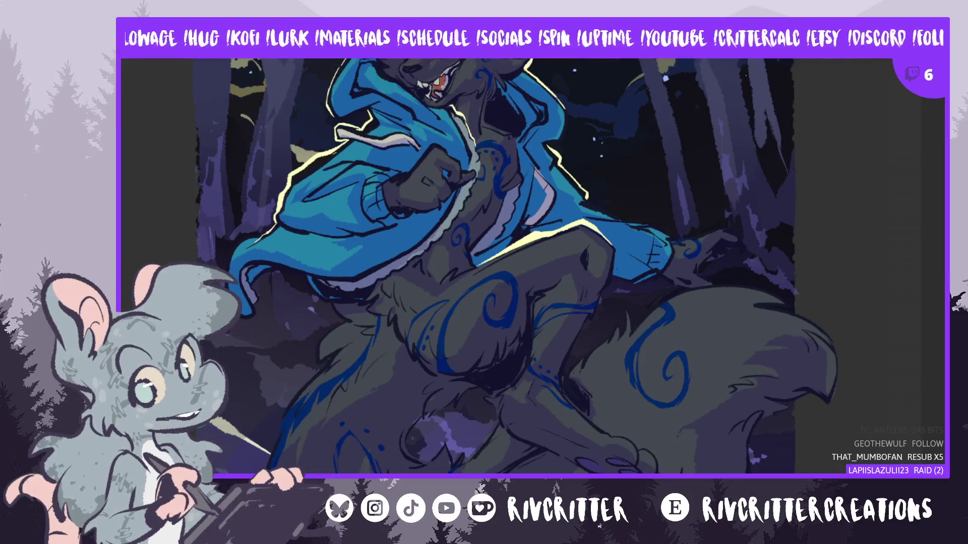
# Scroll up and pan right to frame the wolf's head and upper body
pyautogui.scroll(3, 639, 330)
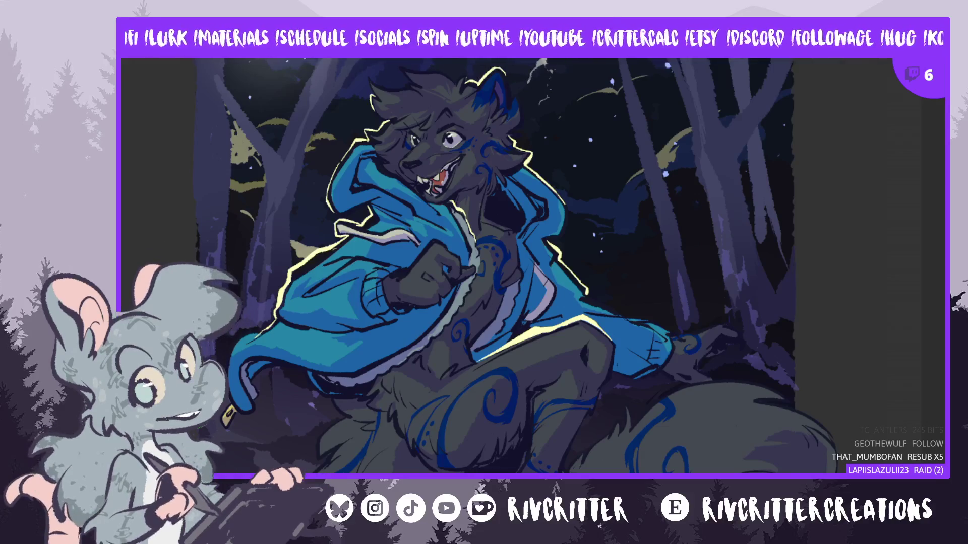
pyautogui.moveTo(559, 201); pyautogui.dragTo(600, 201)
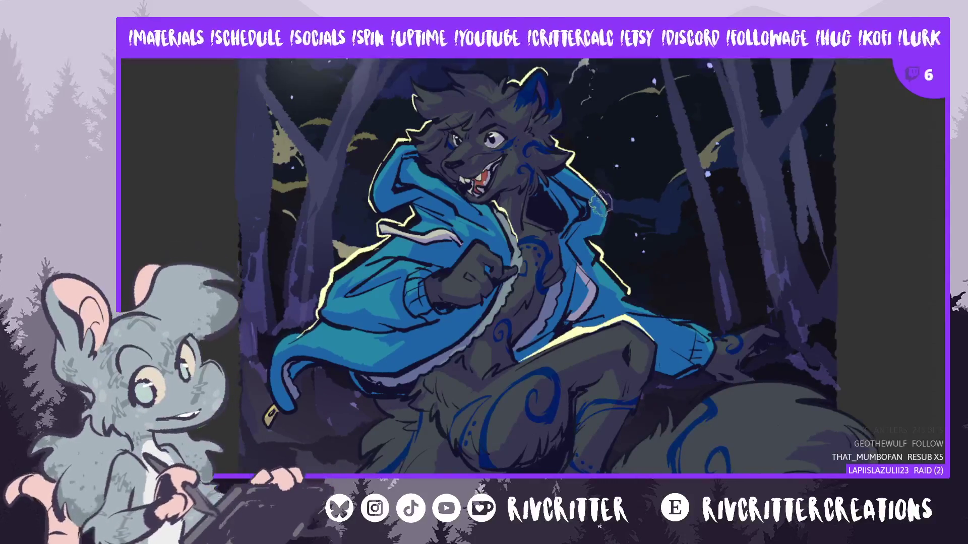
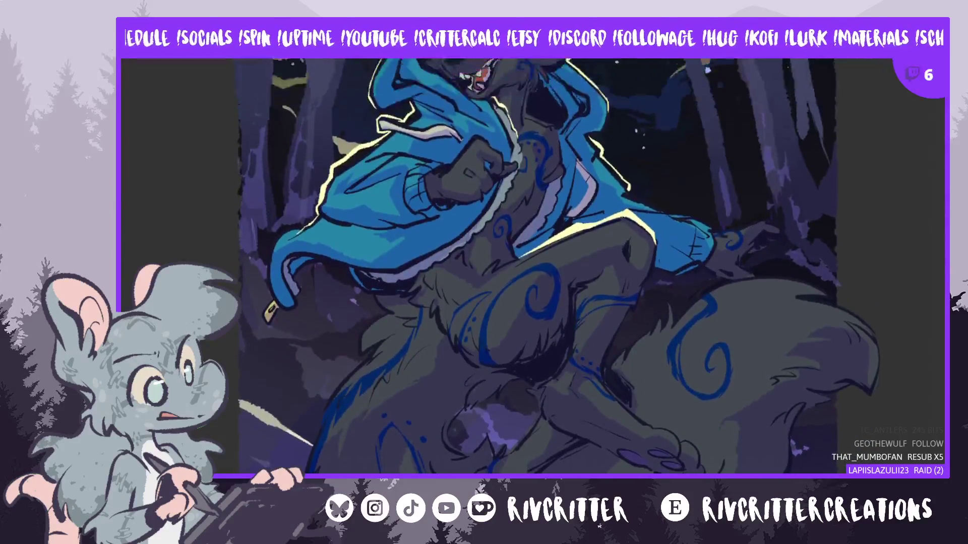
# Paint pale rim-light strokes along the wolf's leg edge and back outline
pyautogui.scroll(2, 555, 225)
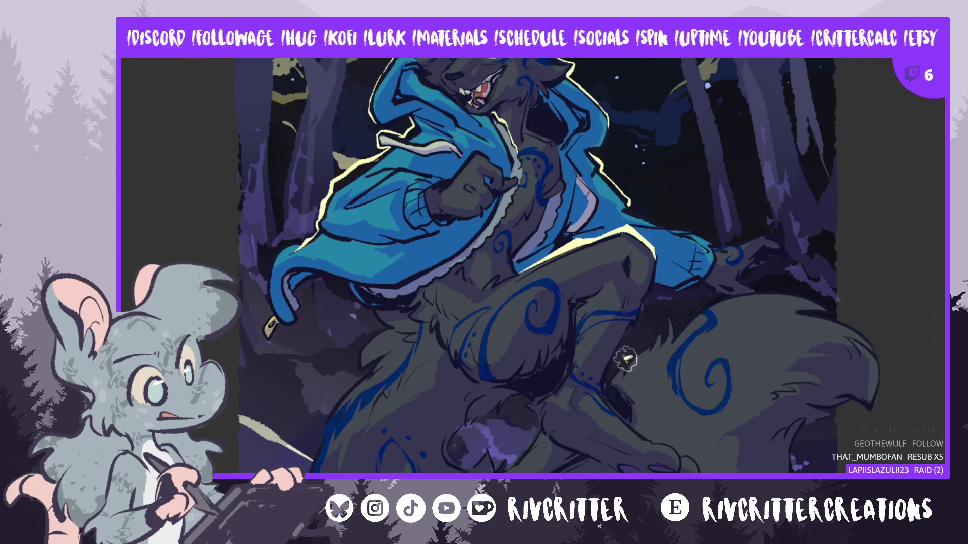
pyautogui.moveTo(609, 379); pyautogui.dragTo(635, 353)
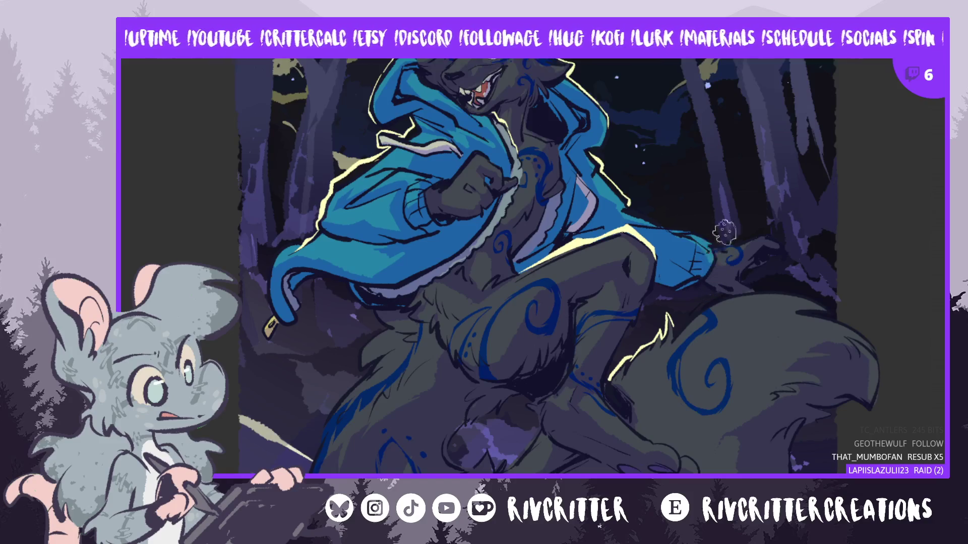
pyautogui.moveTo(670, 320); pyautogui.dragTo(734, 280)
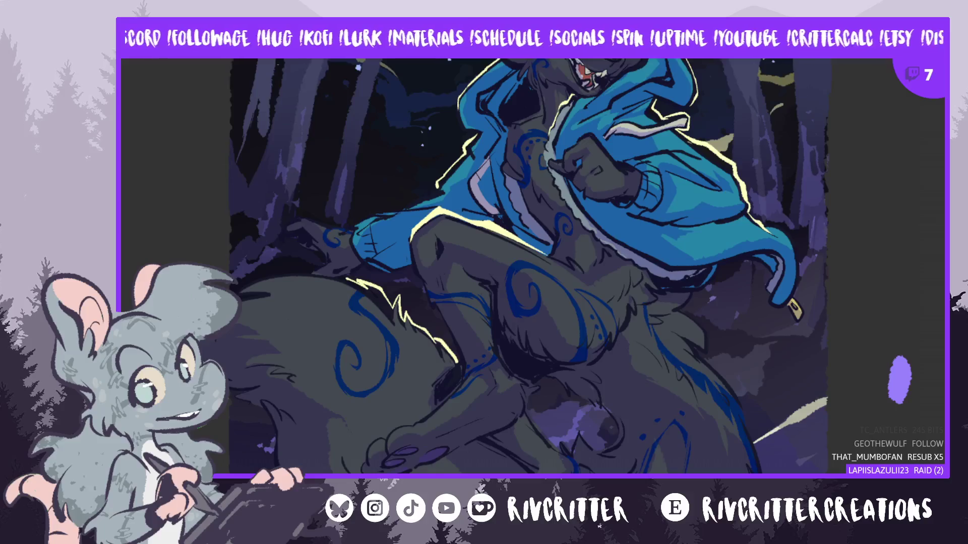
pyautogui.moveTo(529, 267); pyautogui.dragTo(656, 267)
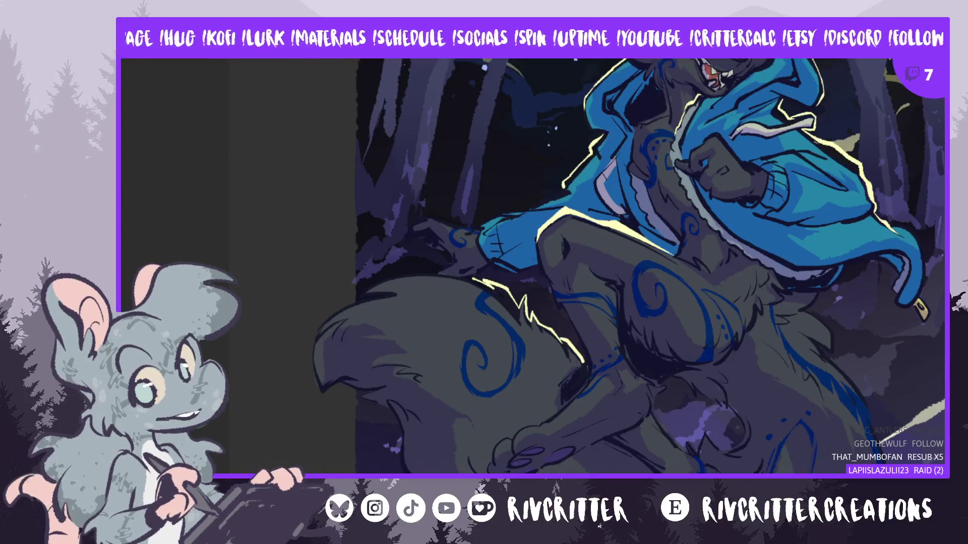
# Paint yellow rim light down the tail's top edge, then mirror the view and flip back
pyautogui.moveTo(529, 267); pyautogui.dragTo(504, 227)
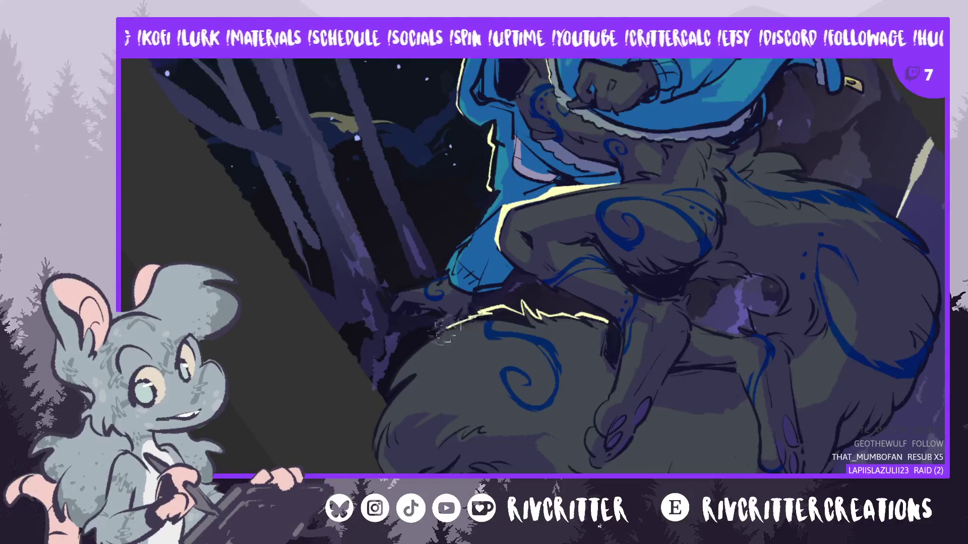
pyautogui.moveTo(412, 348); pyautogui.dragTo(390, 379)
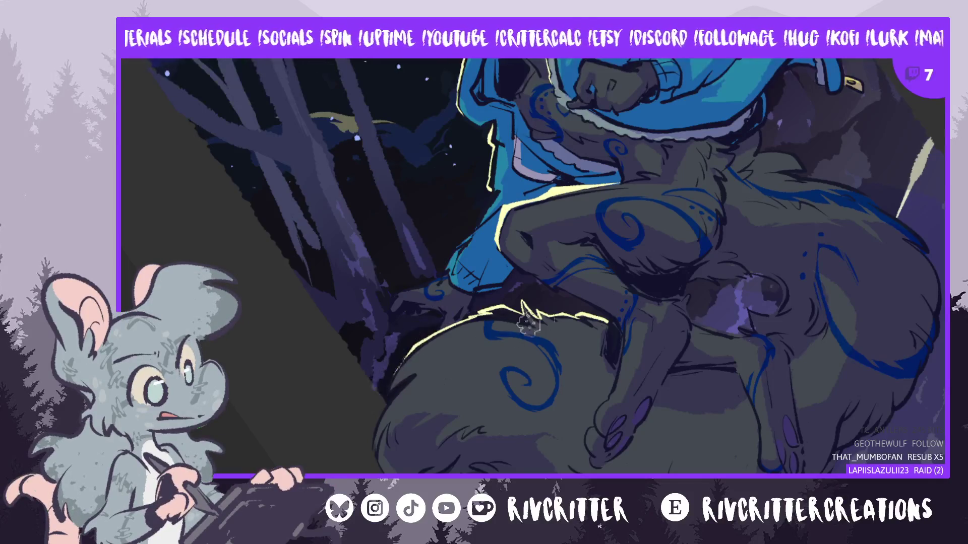
pyautogui.press('h')
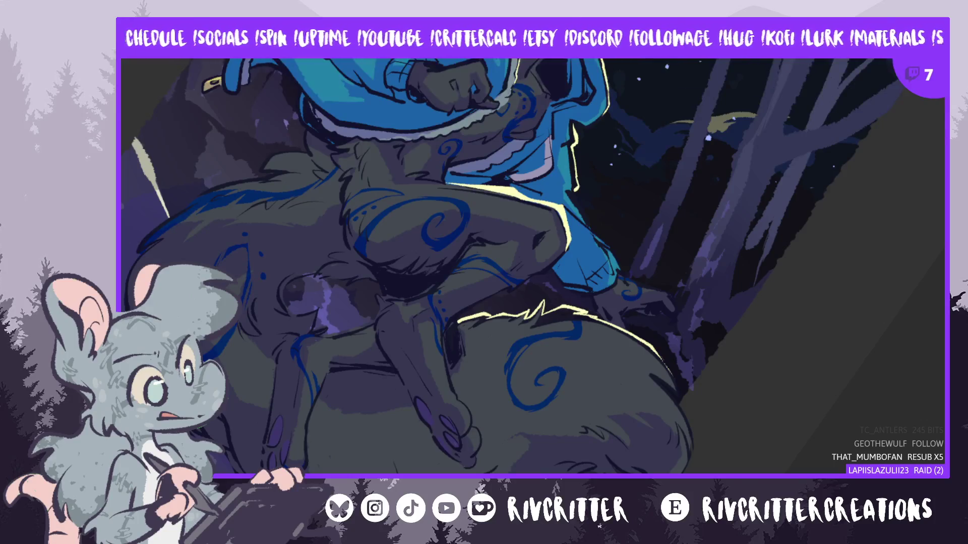
pyautogui.press('h')
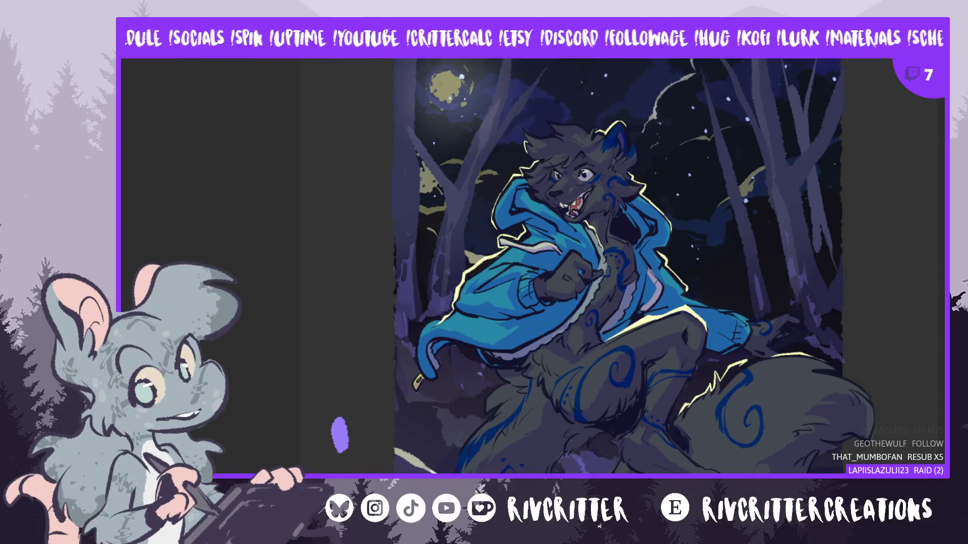
pyautogui.scroll(2, 776, 250)
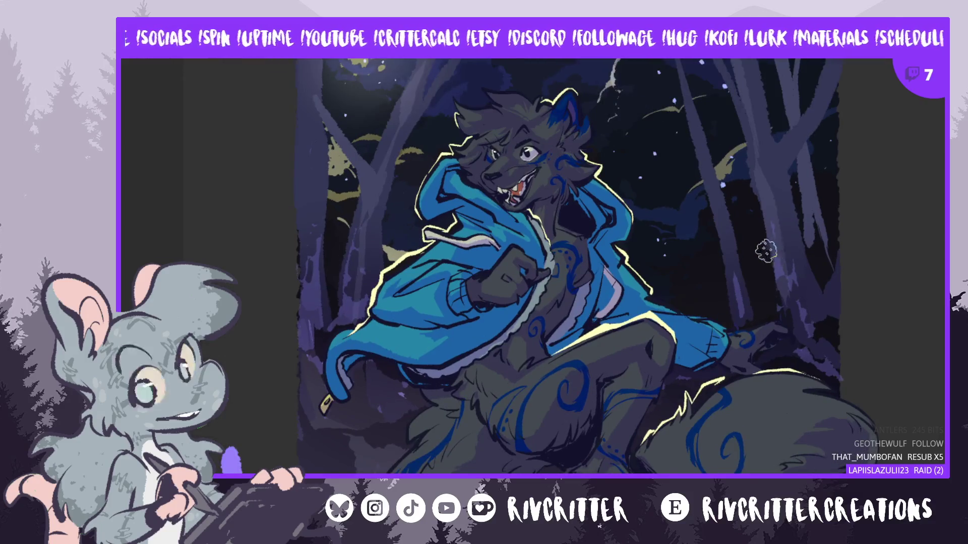
# Zoom out and mirror the canvas view to review the whole wolf painting
pyautogui.scroll(-1, 771, 251)
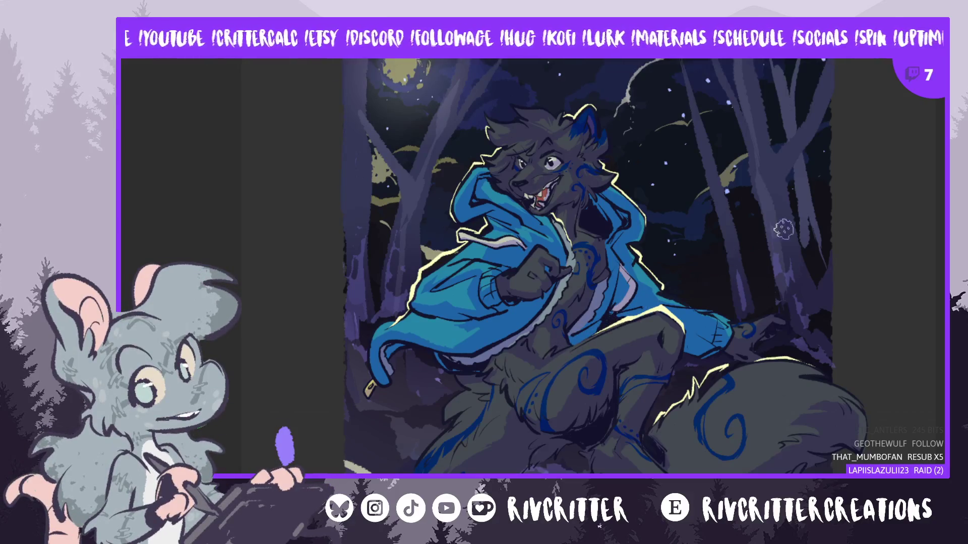
pyautogui.press('m')
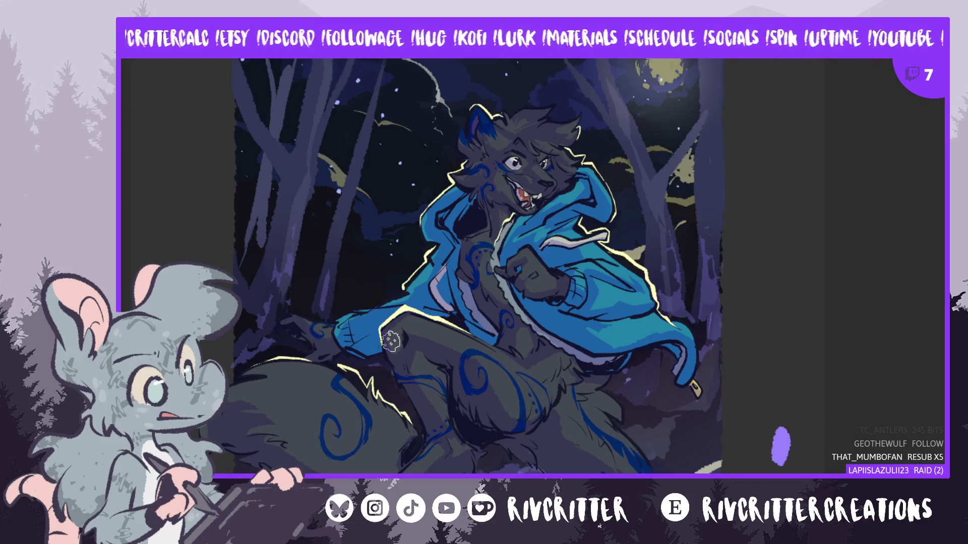
# Zoom out to see more of the wolf painting and flip the view horizontally
pyautogui.hotkey('ctrl', '-')
pyautogui.scroll(2, 445, 351)
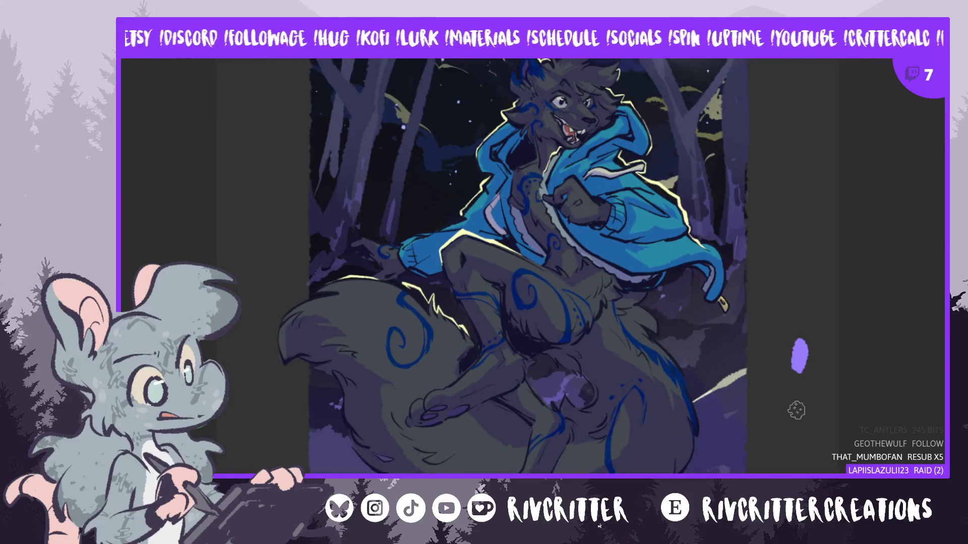
pyautogui.press('m')
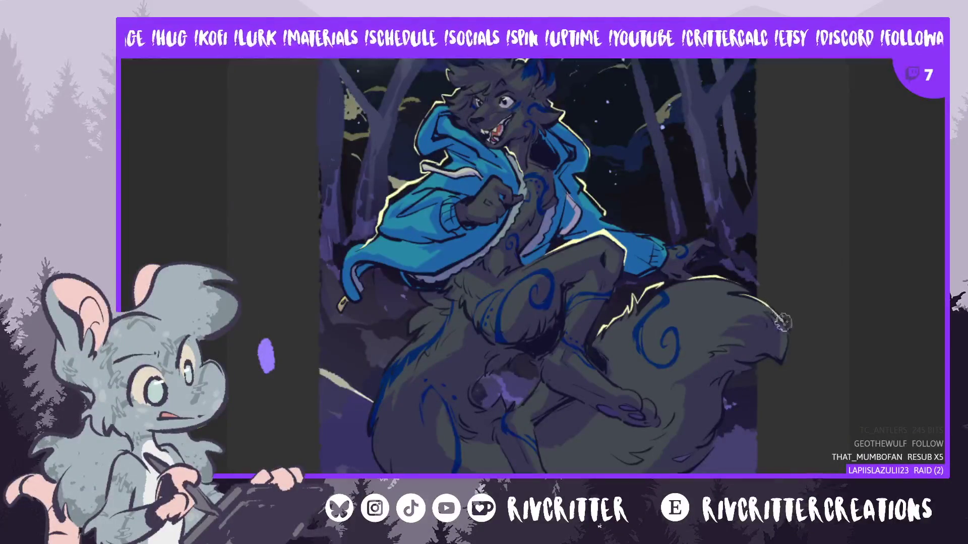
pyautogui.moveTo(266, 356)
pyautogui.mouseDown()
pyautogui.moveTo(266, 315)
pyautogui.moveTo(266, 383)
pyautogui.moveTo(266, 344)
pyautogui.mouseUp()
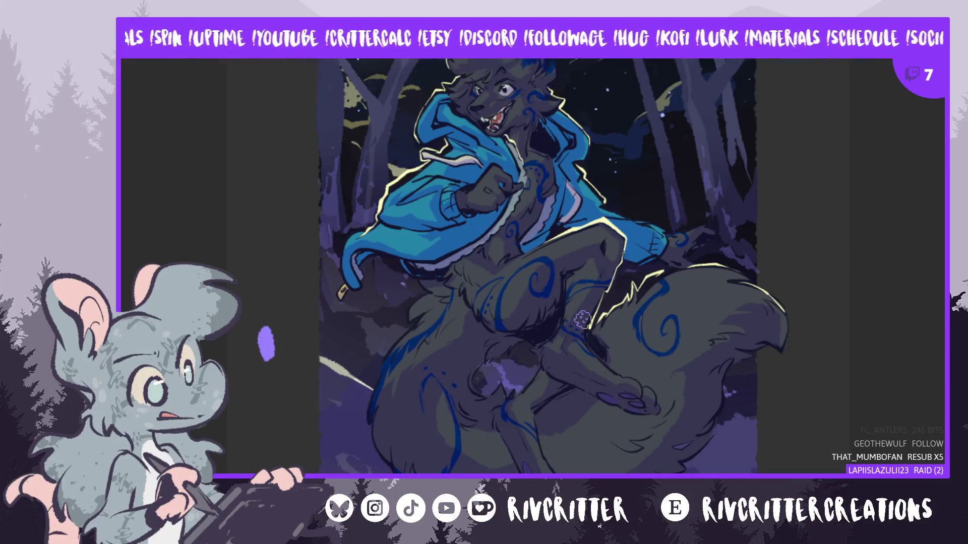
pyautogui.press('m')
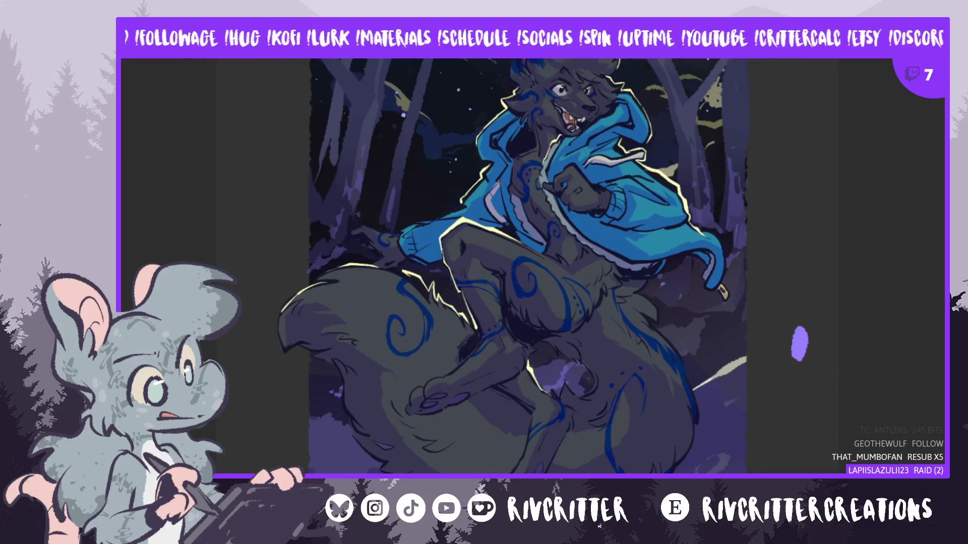
pyautogui.moveTo(800, 343); pyautogui.dragTo(842, 343)
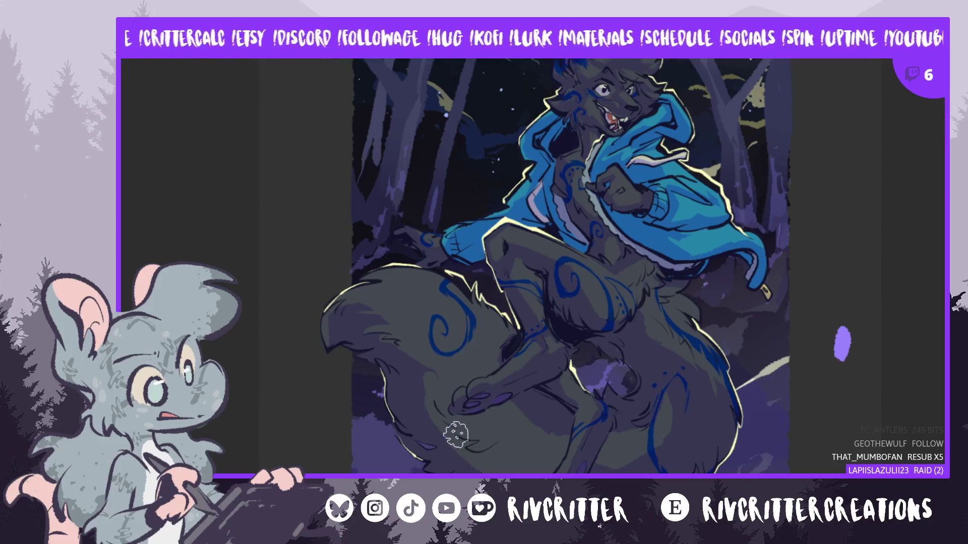
pyautogui.press('m')
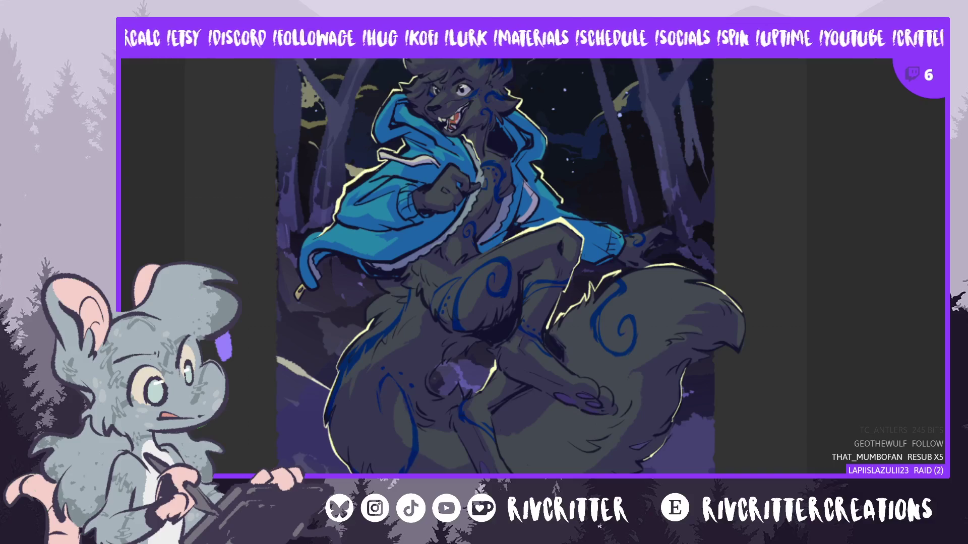
pyautogui.moveTo(223, 344); pyautogui.dragTo(289, 344)
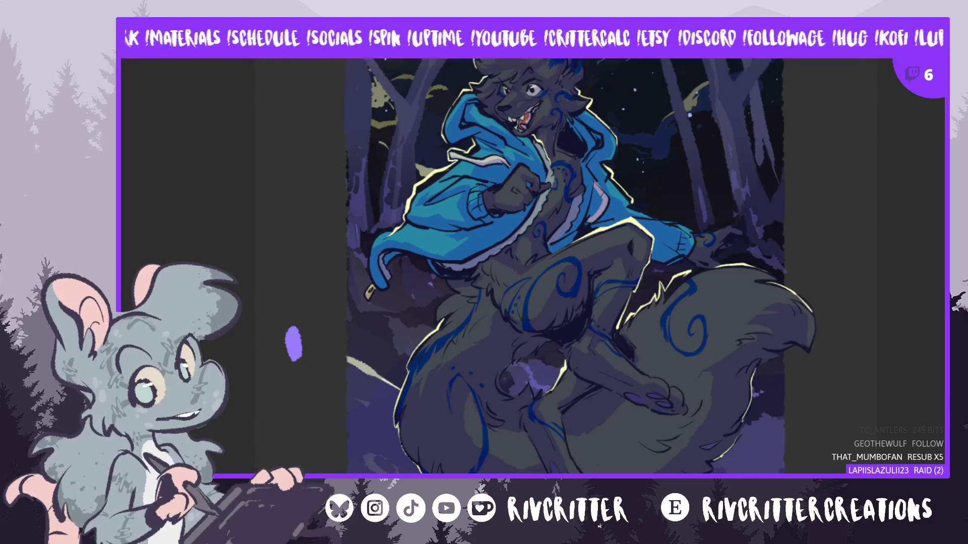
# Fit the whole painting in view and pan to bring the moon into sight
pyautogui.hotkey('ctrl', '0')
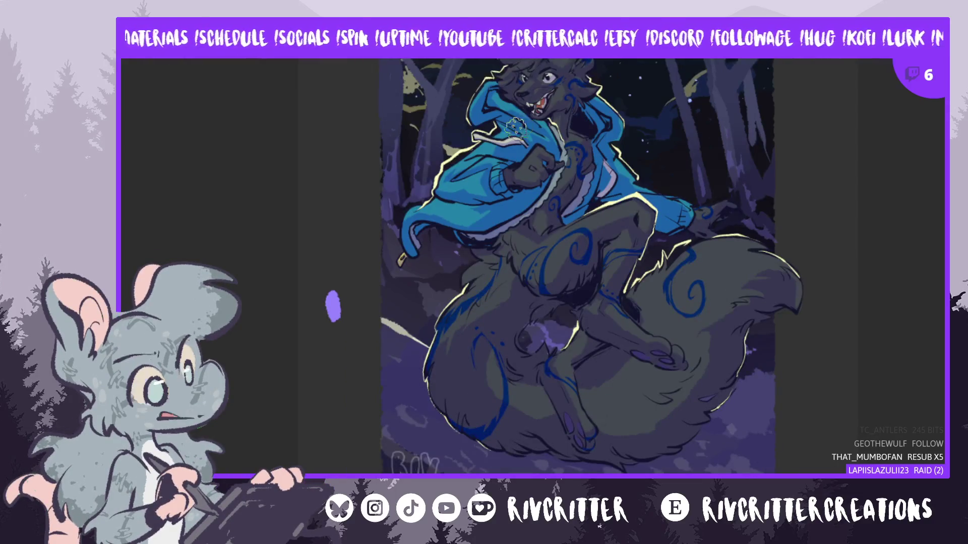
pyautogui.moveTo(333, 305); pyautogui.dragTo(329, 391)
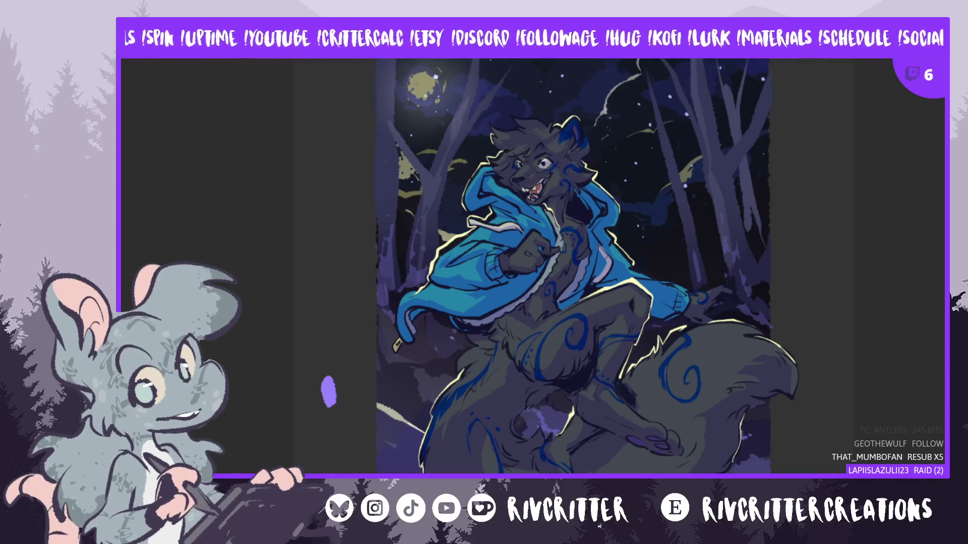
pyautogui.moveTo(328, 391); pyautogui.dragTo(296, 391)
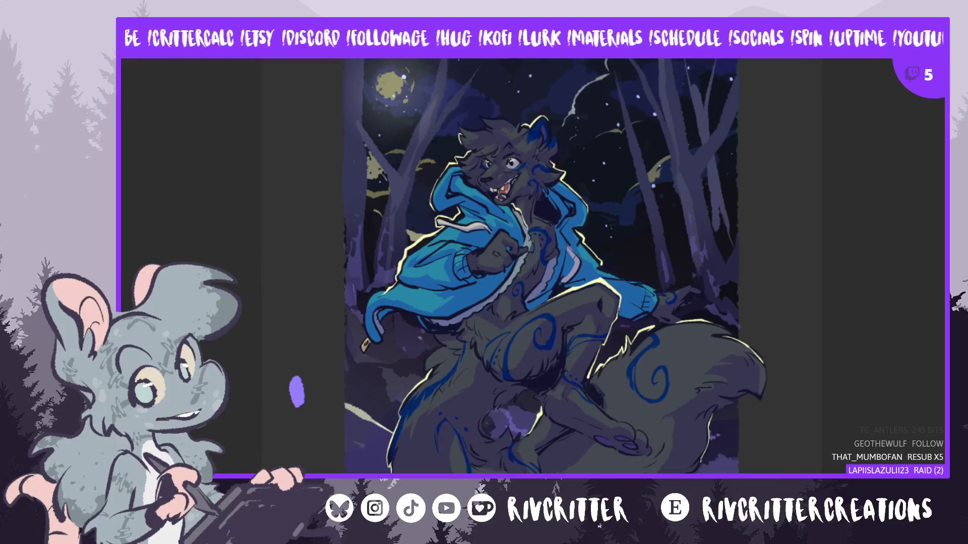
pyautogui.hotkey('ctrl', 't')
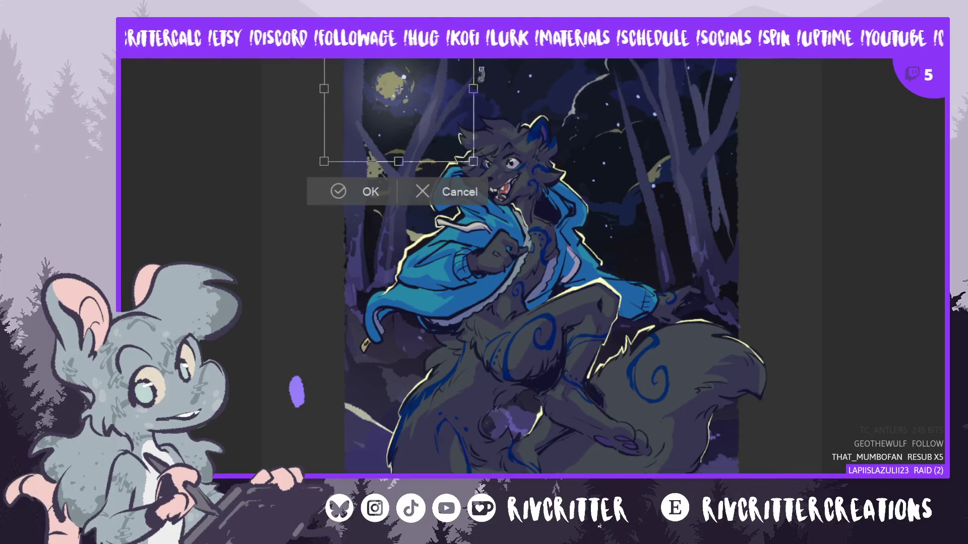
# Nudge the moon 4 pixels higher, commit the move, and select the whole canvas
pyautogui.moveTo(391, 81); pyautogui.dragTo(391, 78)
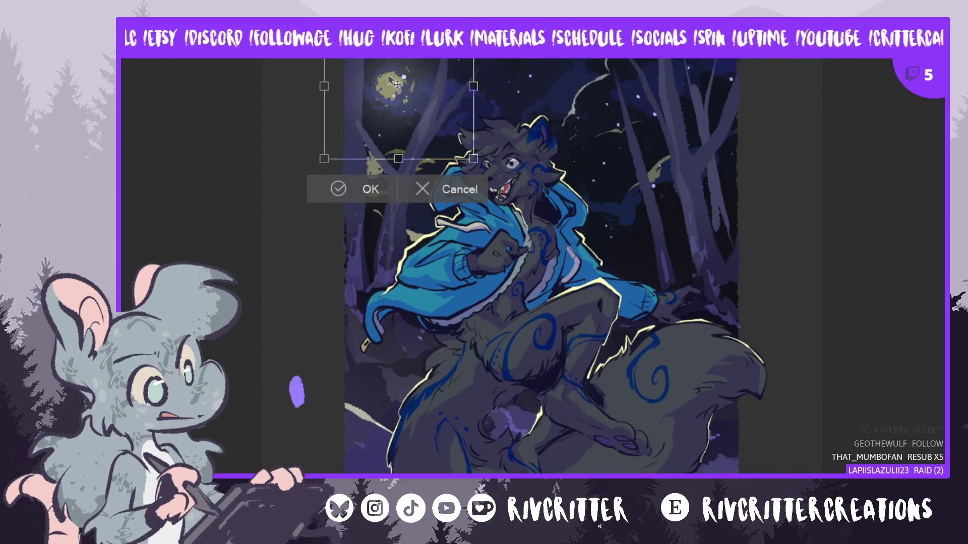
pyautogui.press('Return')
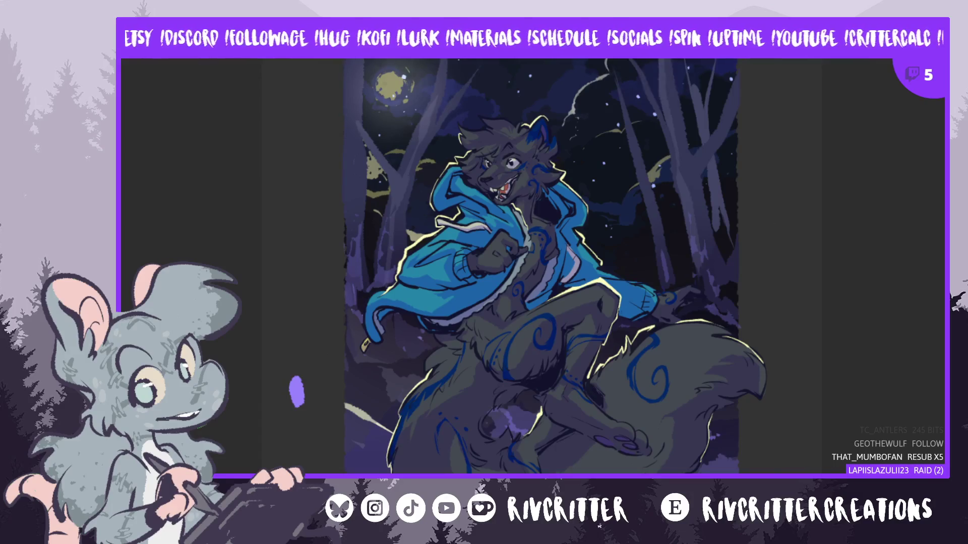
pyautogui.hotkey('ctrl', 'a')
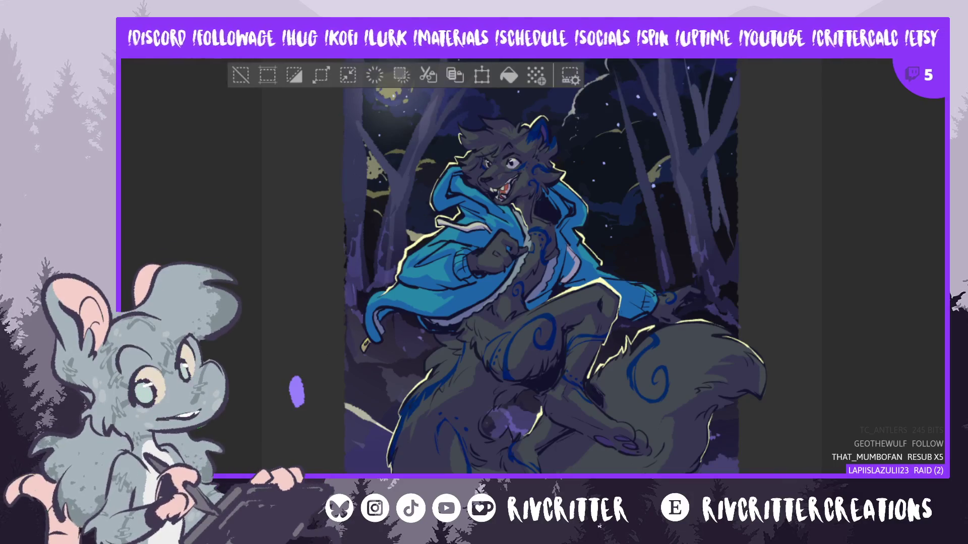
# Clear the selection, zoom out, and switch to the rat-with-traffic-cone drawing
pyautogui.hotkey('ctrl', 'd')
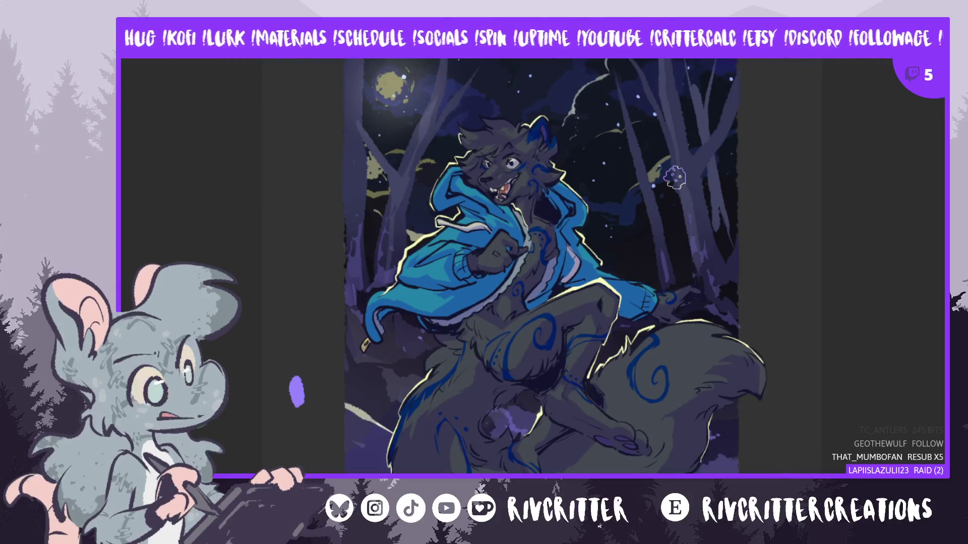
pyautogui.hotkey('ctrl', '-')
pyautogui.hotkey('ctrl', '-')
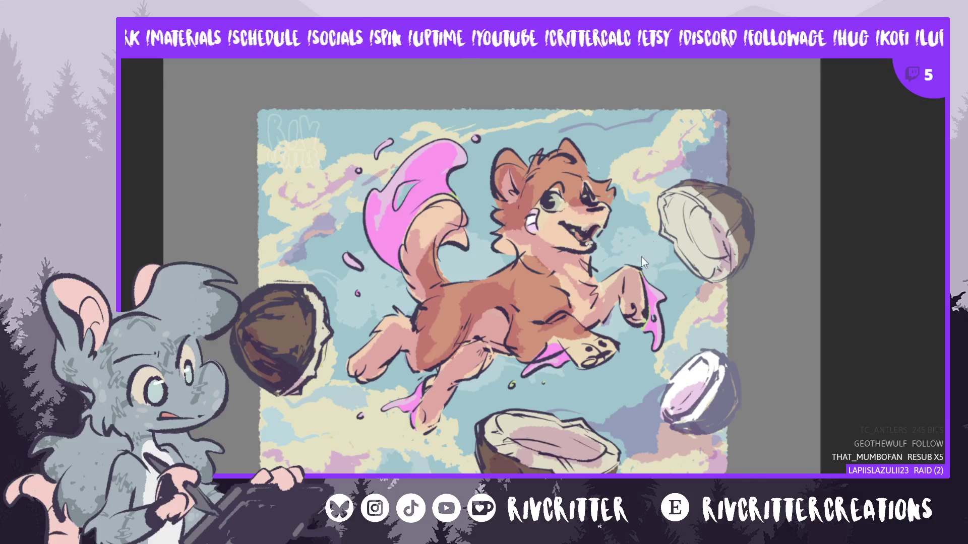
pyautogui.click(164, 223)
# Zoom and pan around the 'Lost' purple rat drawing to inspect it
pyautogui.scroll(-1, 775, 376)
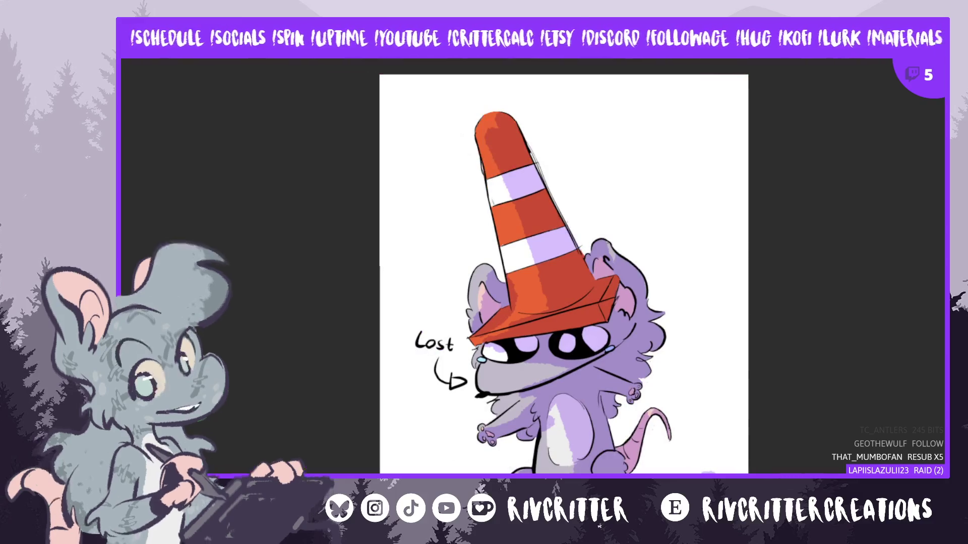
pyautogui.scroll(-1, 705, 456)
pyautogui.scroll(-1, 564, 267)
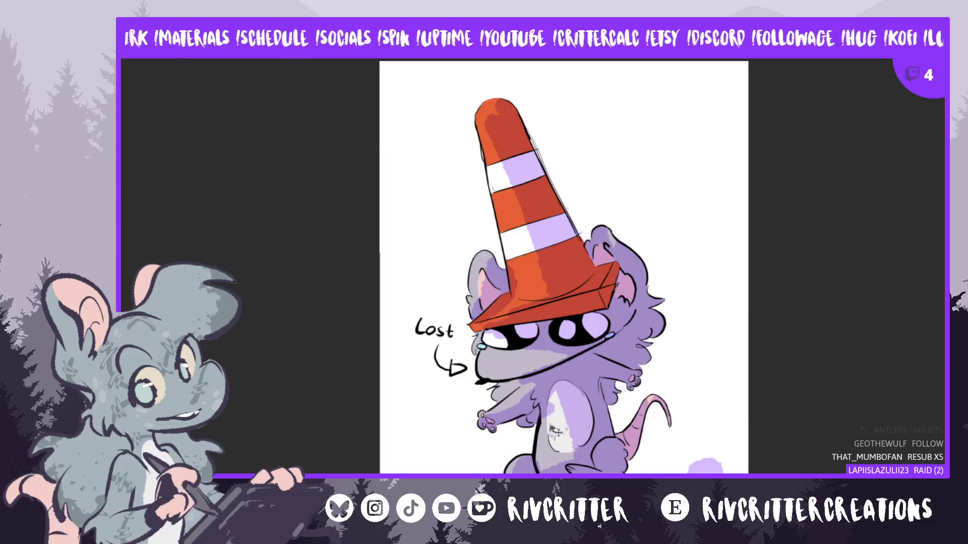
pyautogui.scroll(2, 558, 470)
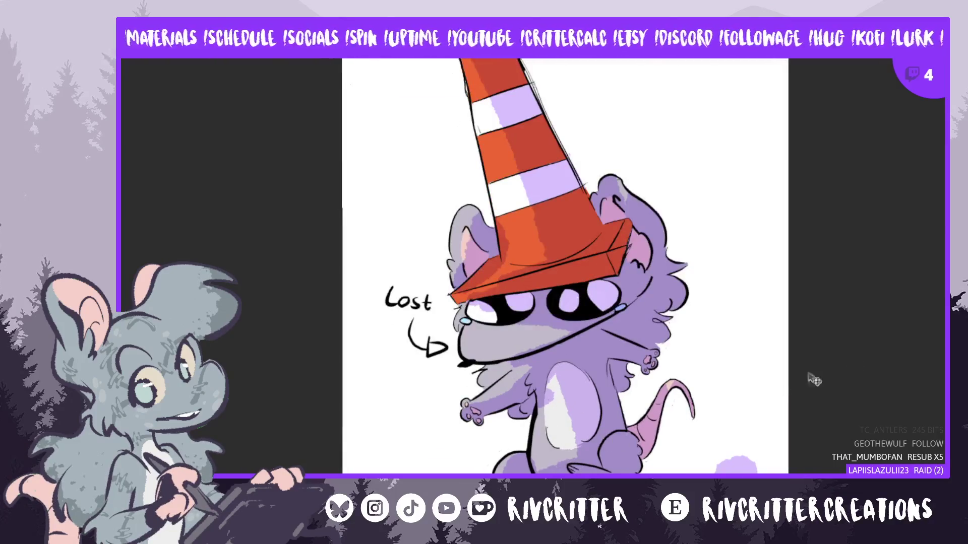